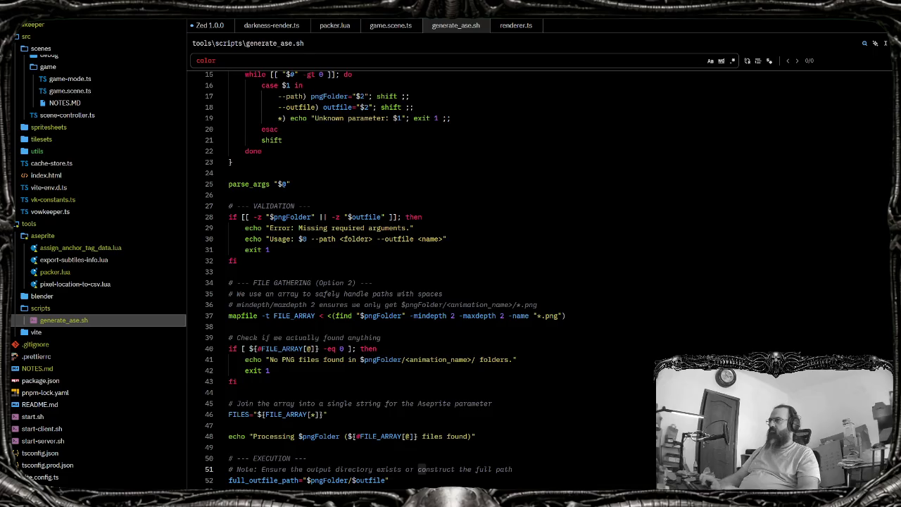
Search packer.lua for 'color' to reach the tag colour line, then switch to Aseprite
text(pa)
key(BackSpace)
key(BackSpace)
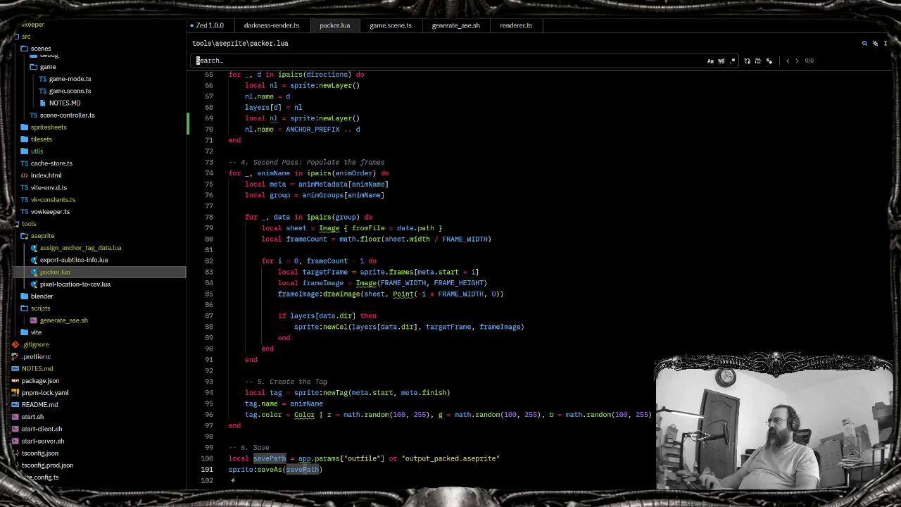
text(color)
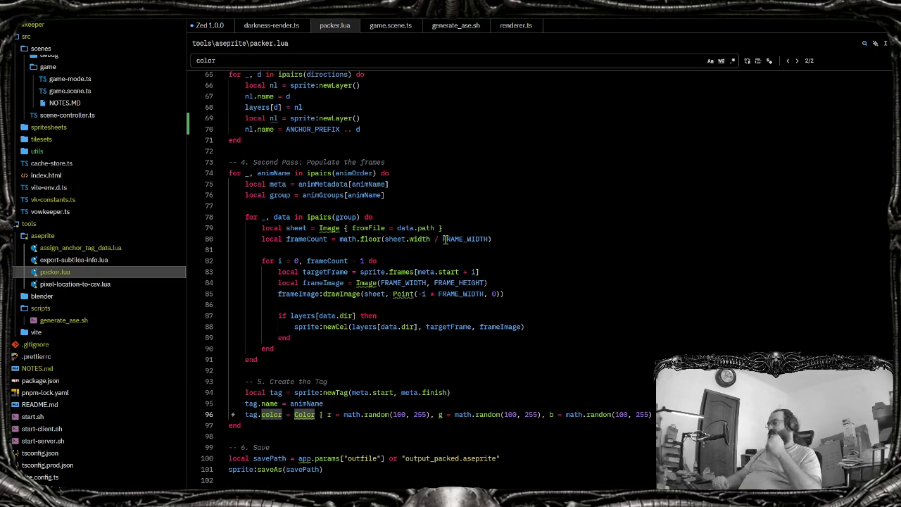
mouse_move(465, 239)
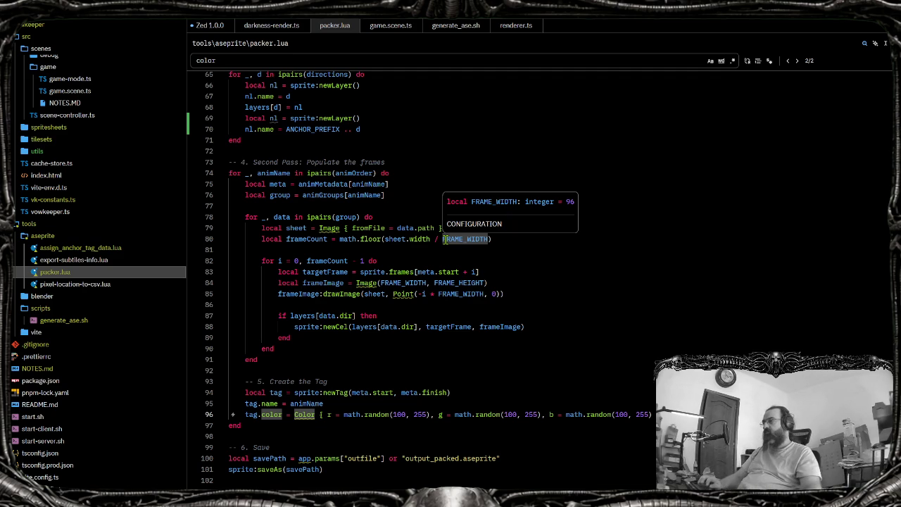
key(alt+Tab)
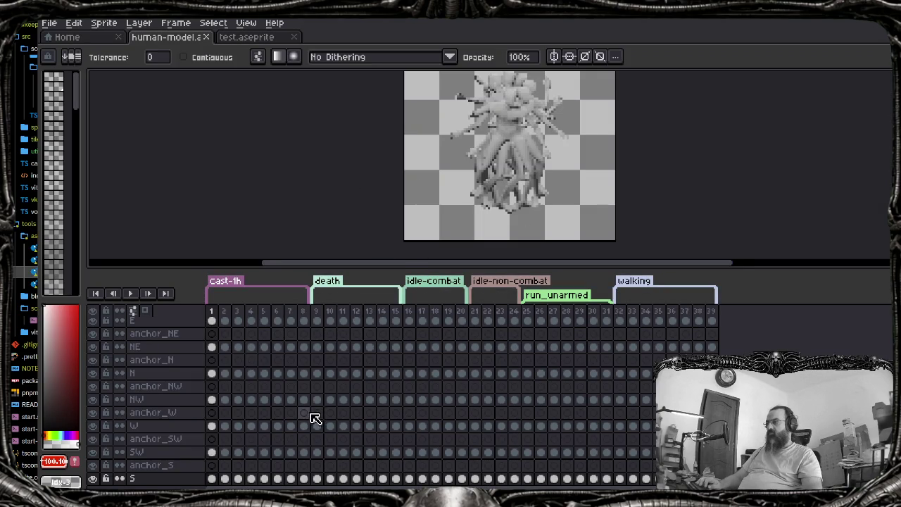
key(alt+Tab)
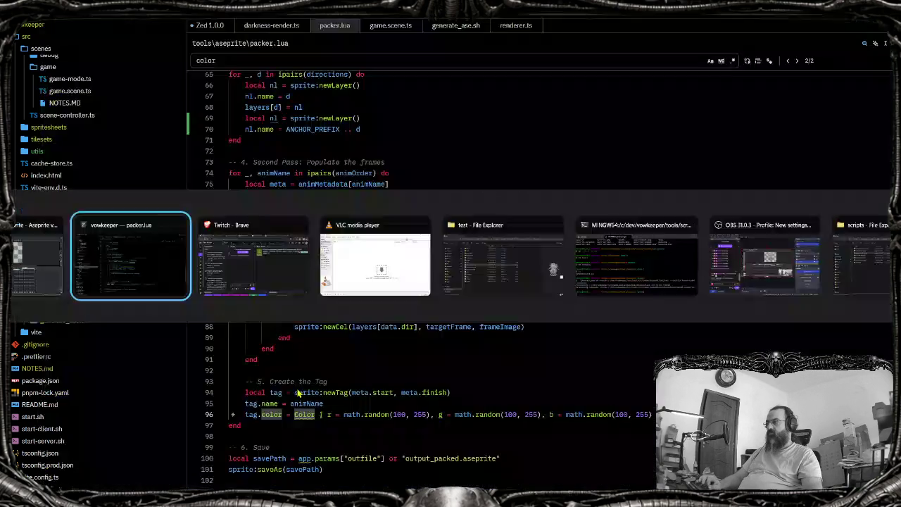
key(alt+Tab)
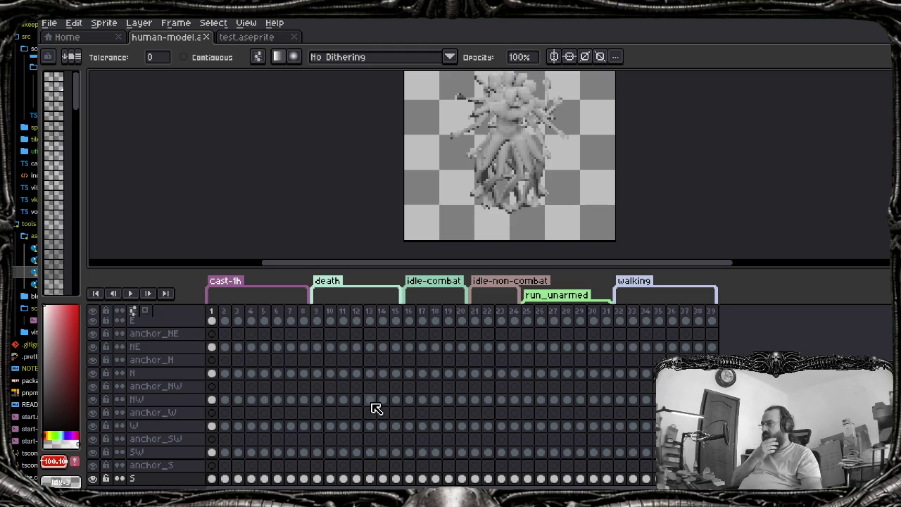
scroll(377, 408, up, 3)
scroll(376, 408, down, 2)
scroll(376, 409, down, 2)
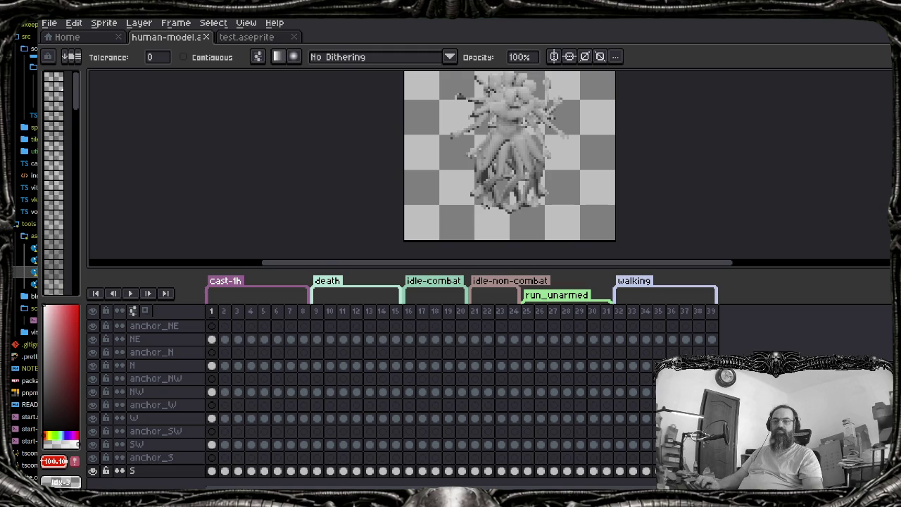
key(alt+Tab)
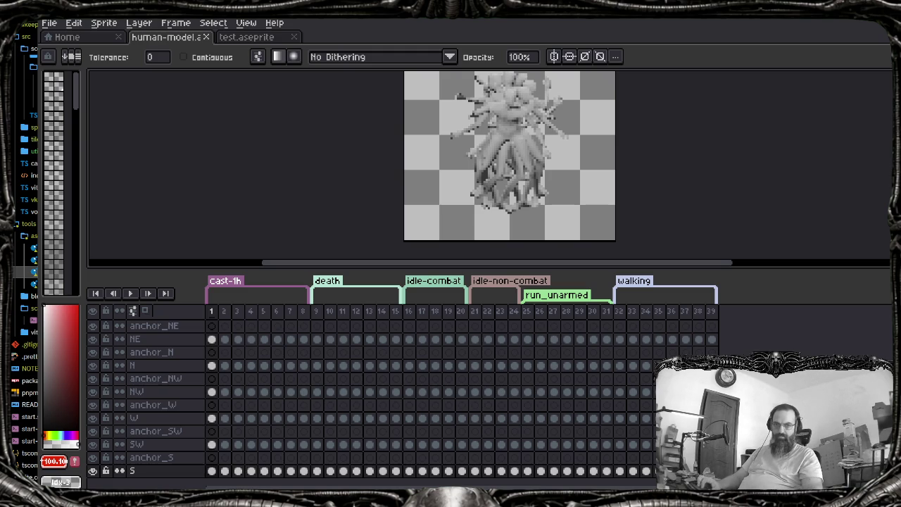
key(alt+Tab)
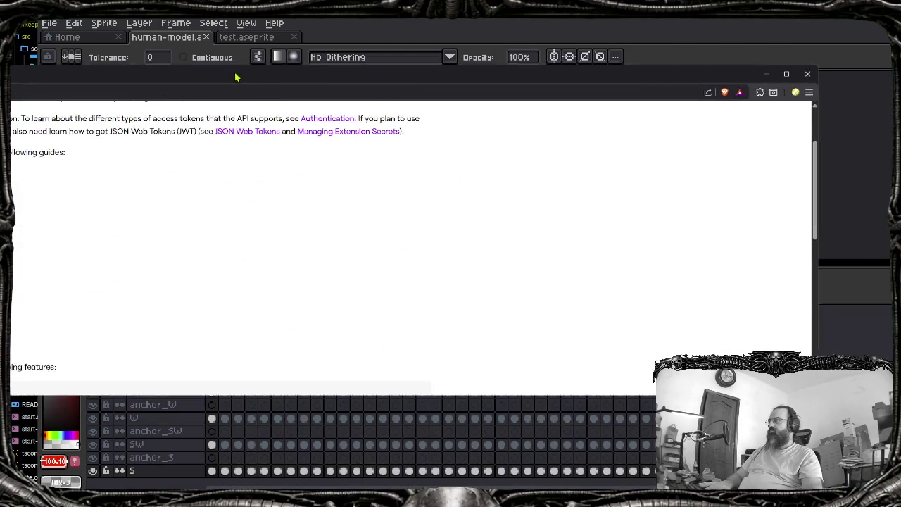
Scroll the Twitch API docs page back to the top and leave its sidebar search
scroll(234, 247, up, 2)
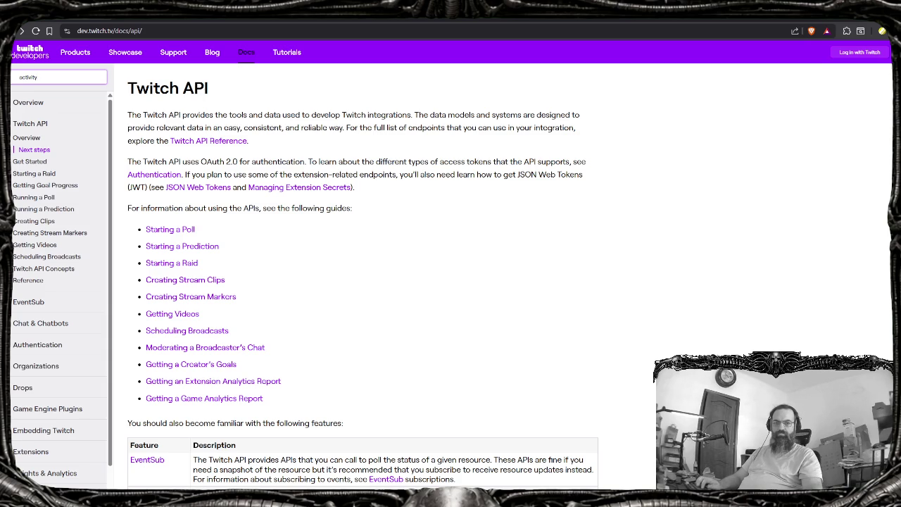
key(Escape)
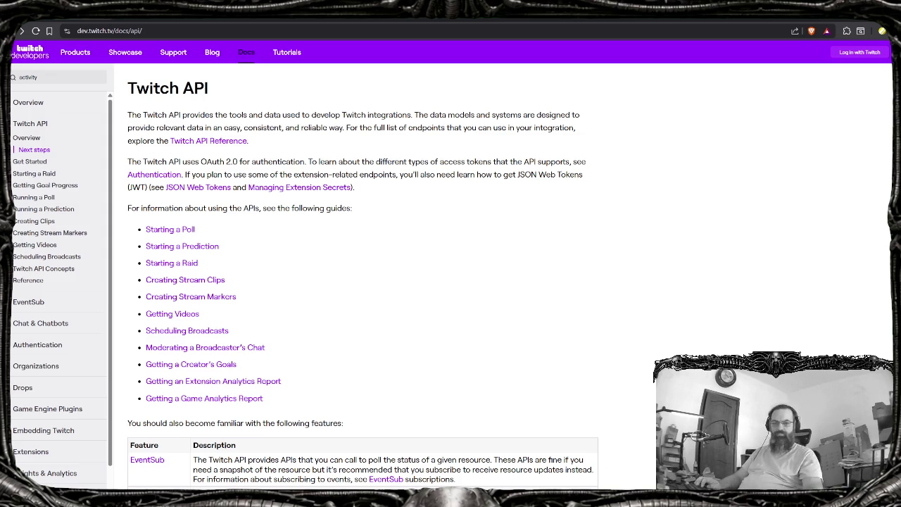
key(alt+Tab)
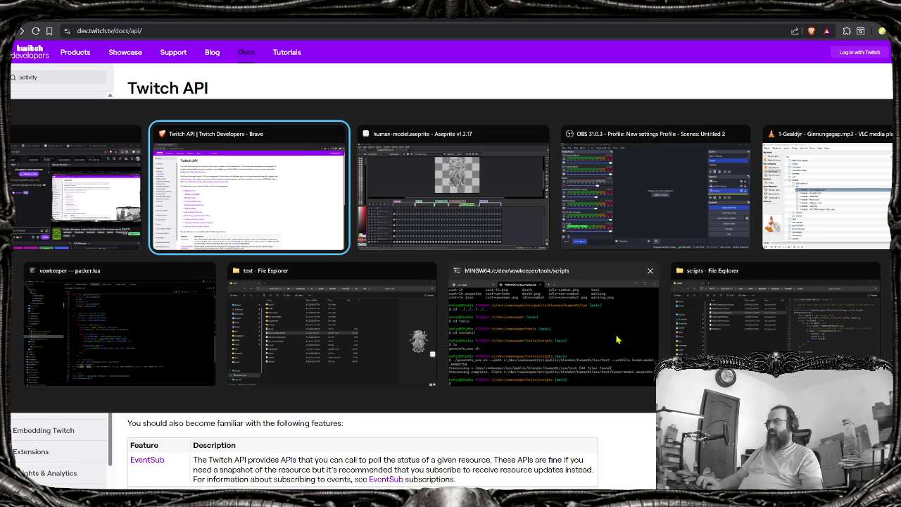
Bring up the terminal's octo-bot tab log, mark its latest chat message, and refocus the terminal
click(484, 356)
click(431, 62)
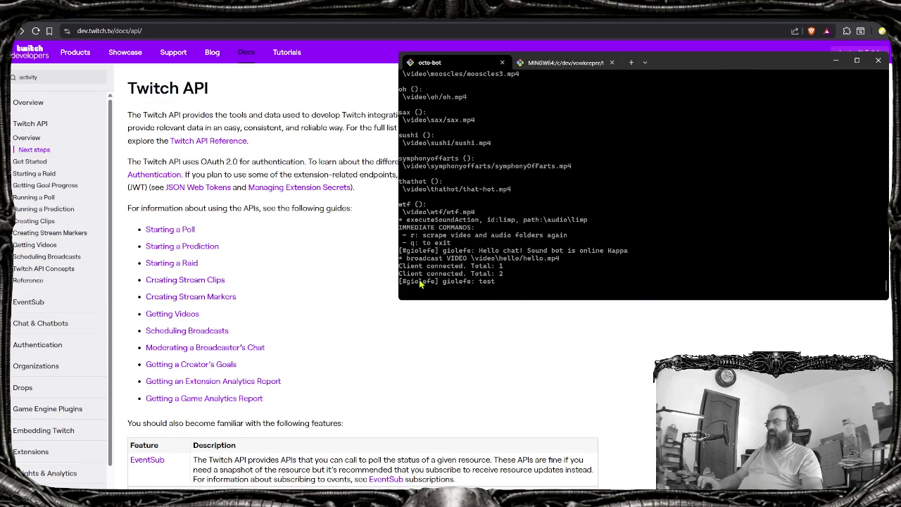
drag(497, 281, 431, 282)
key(ctrl+c)
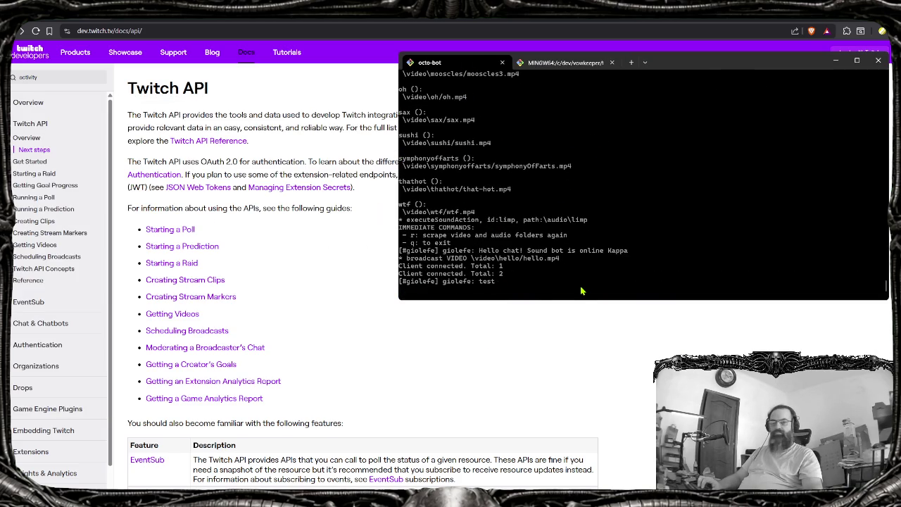
key(alt+Tab)
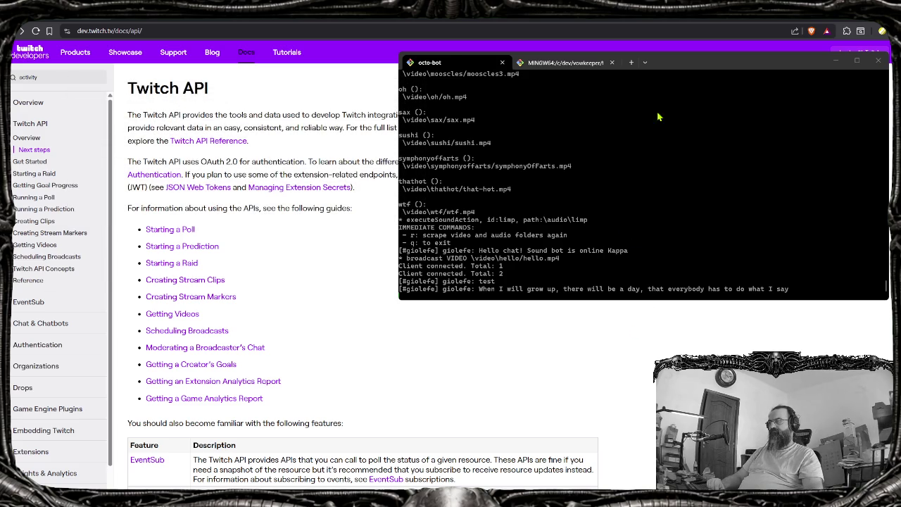
click(720, 66)
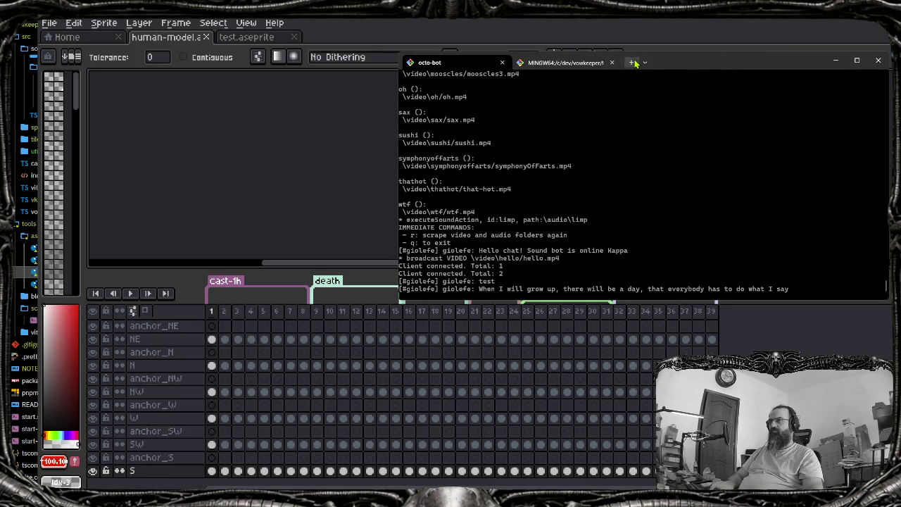
In a new Git Bash tab, cd into dev/twitch-nodejs-octo-bot/ and launch 'zed .'
click(631, 62)
text(cd dev/tw)
key(Tab)
key(Return)
text(zed .)
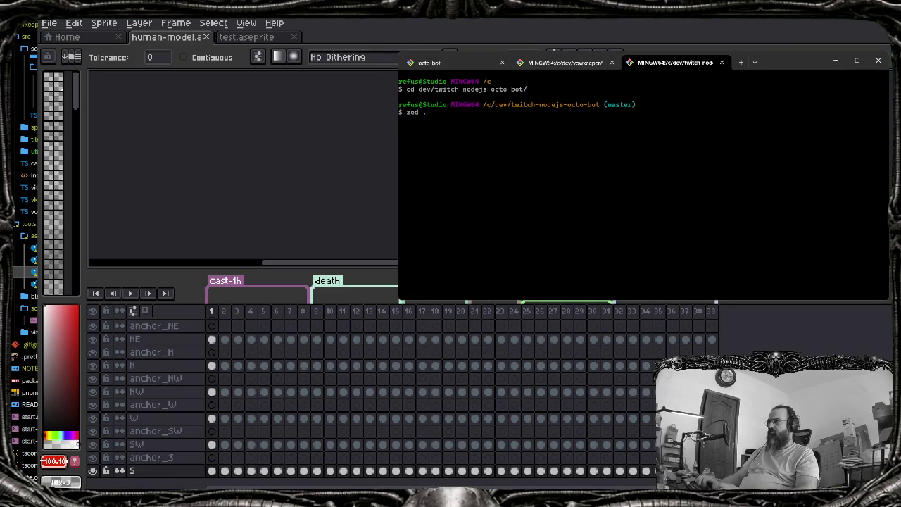
key(Return)
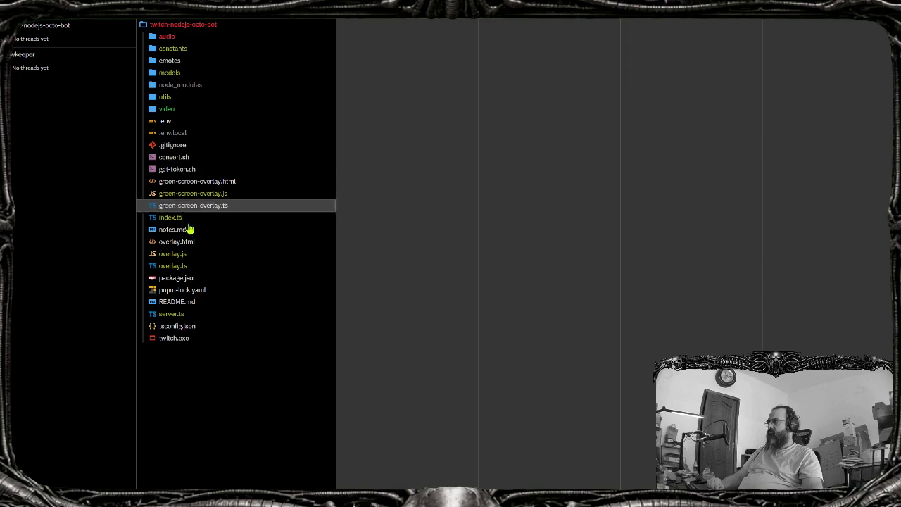
Check package.json's dependencies, close all tabs, run 'code .', and close Zed
click(187, 280)
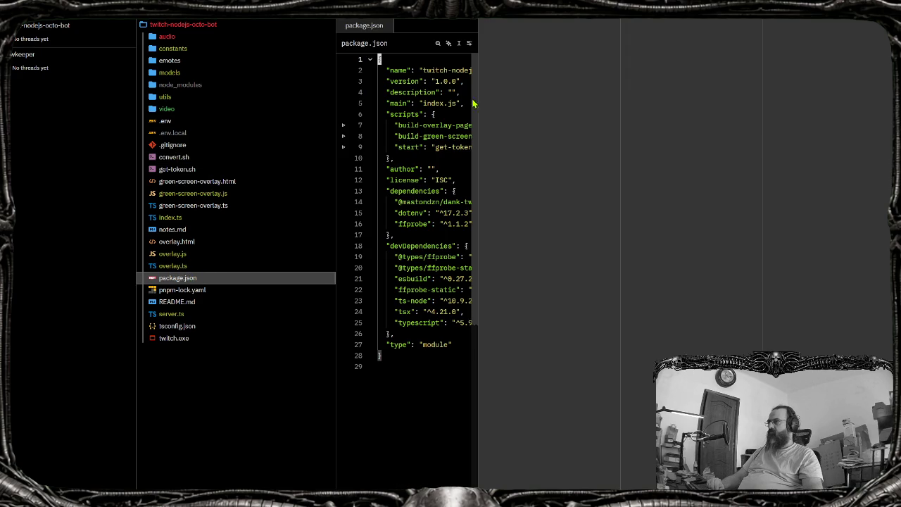
click(496, 90)
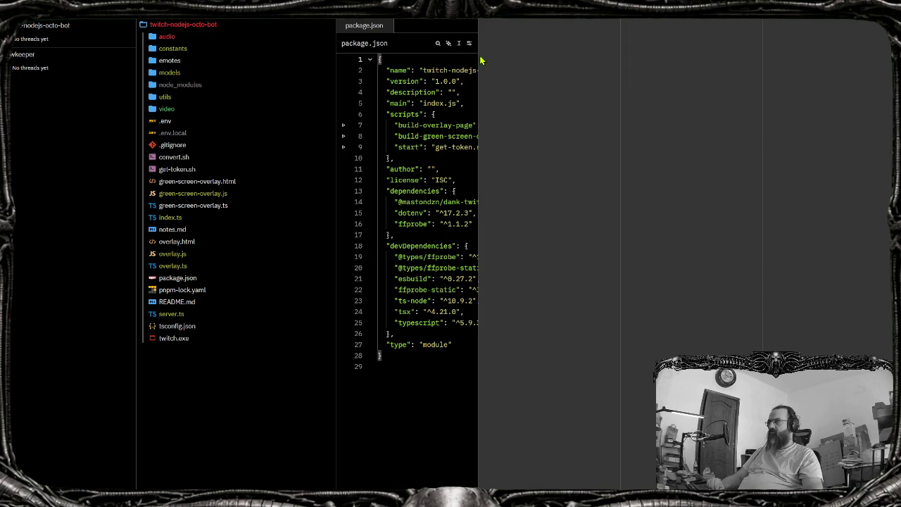
right_click(359, 27)
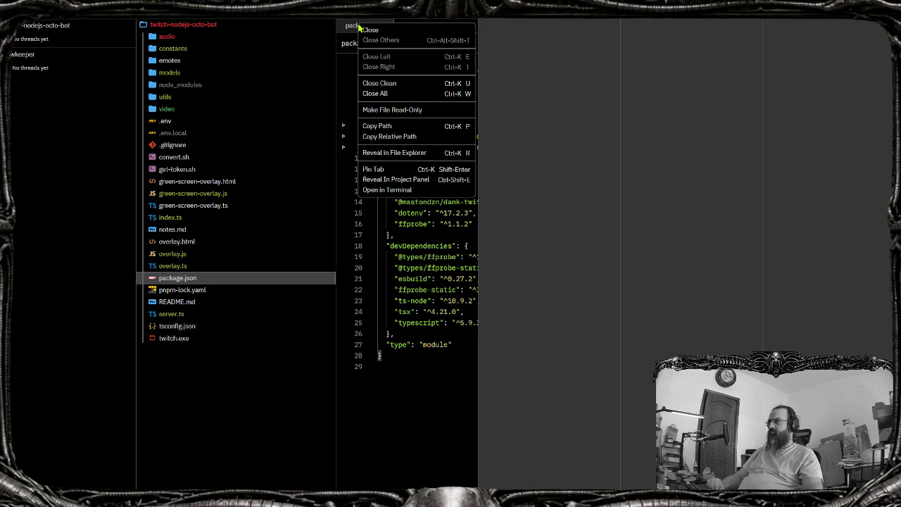
click(380, 93)
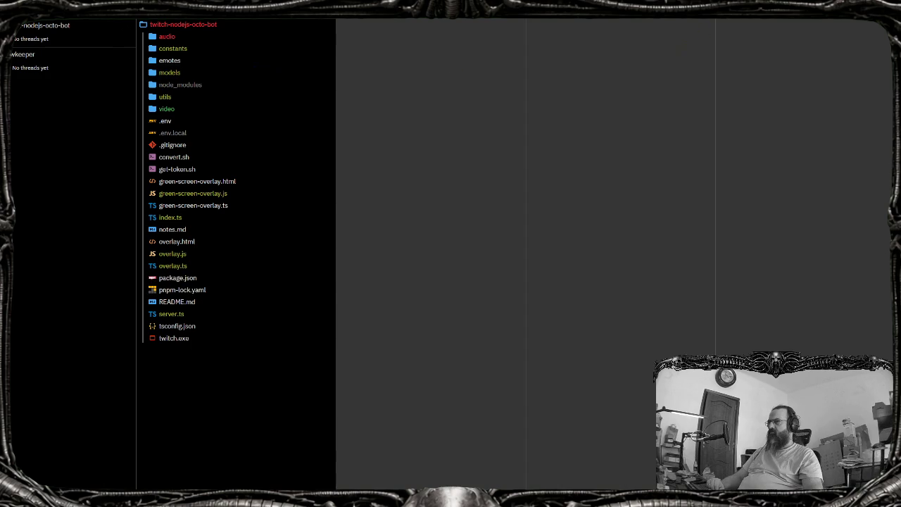
key(ctrl+w)
text(code .)
key(Return)
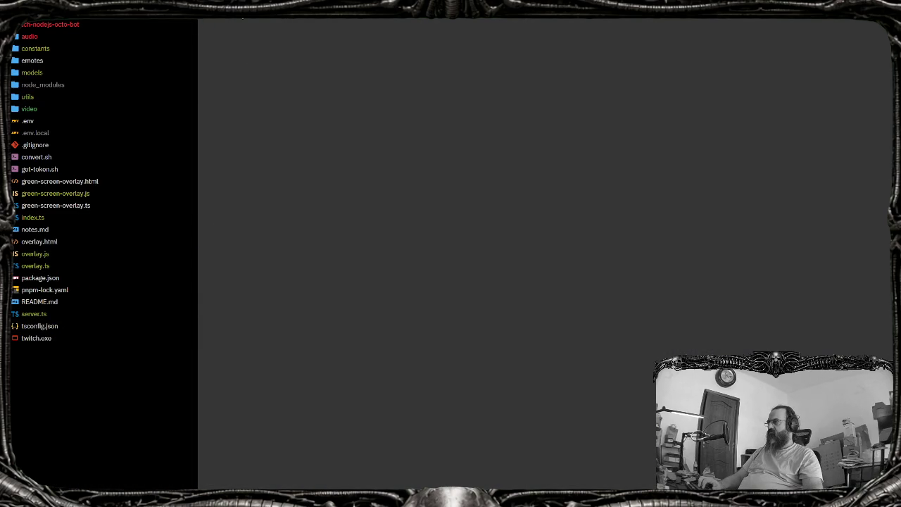
key(ctrl+w)
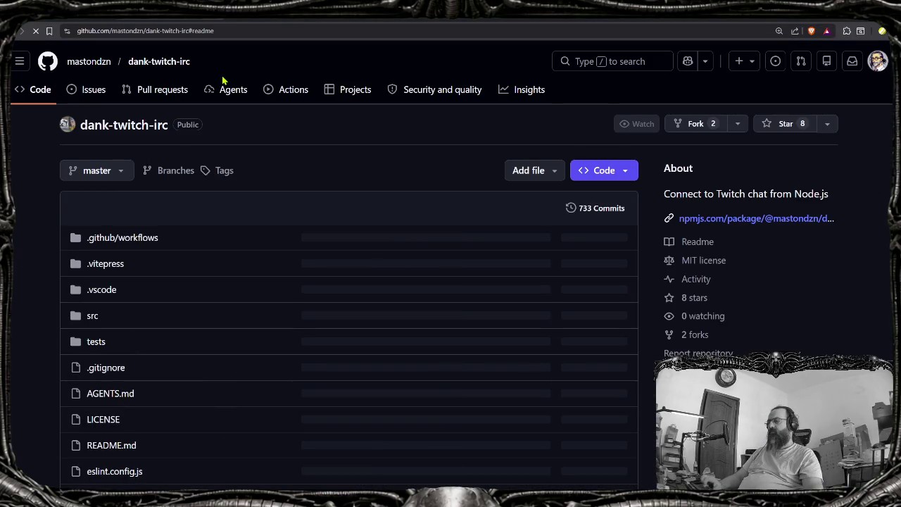
Find 'activ' on the dank-twitch-irc page, scroll back to the top, and enter the src folder
key(ctrl+f)
text(activ)
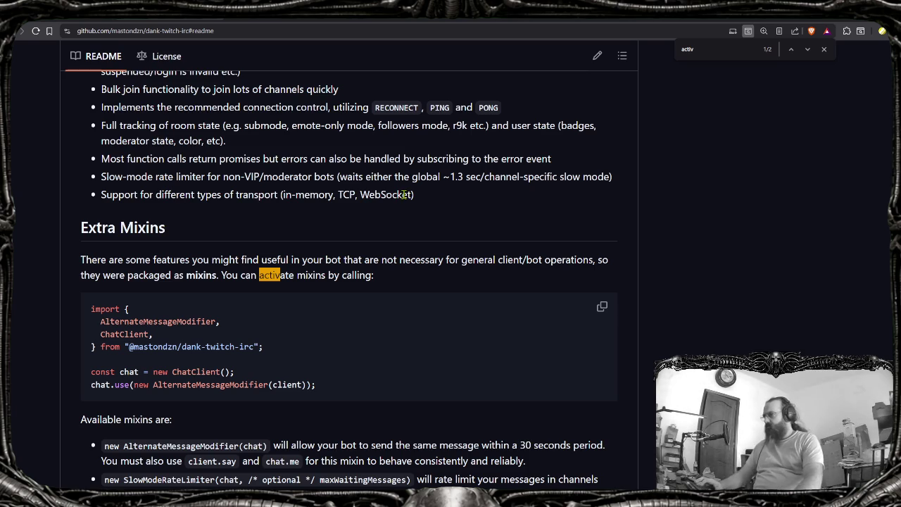
key(ctrl+f)
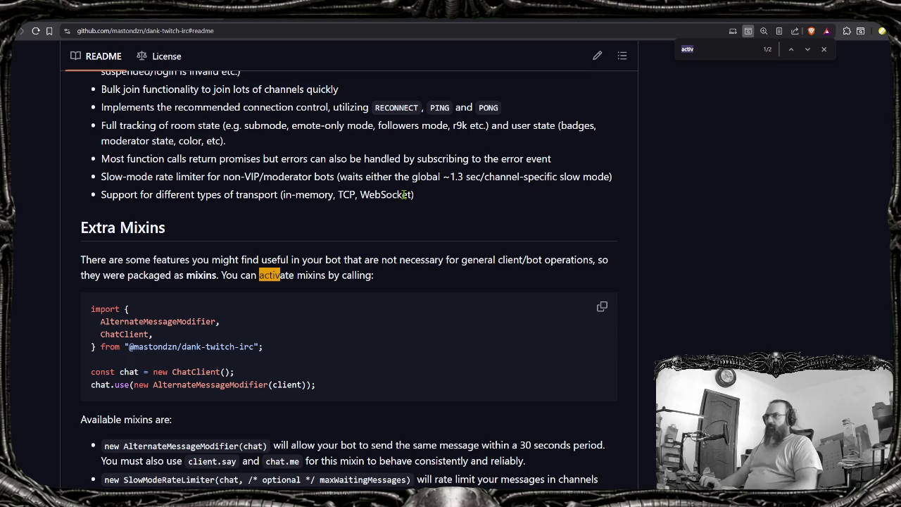
text(activ)
scroll(426, 382, up, 5)
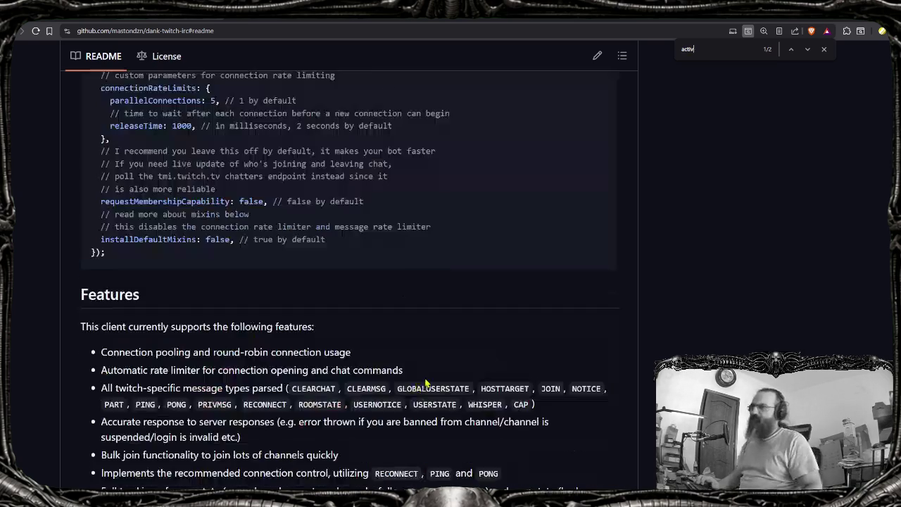
scroll(426, 382, up, 3)
scroll(265, 325, up, 15)
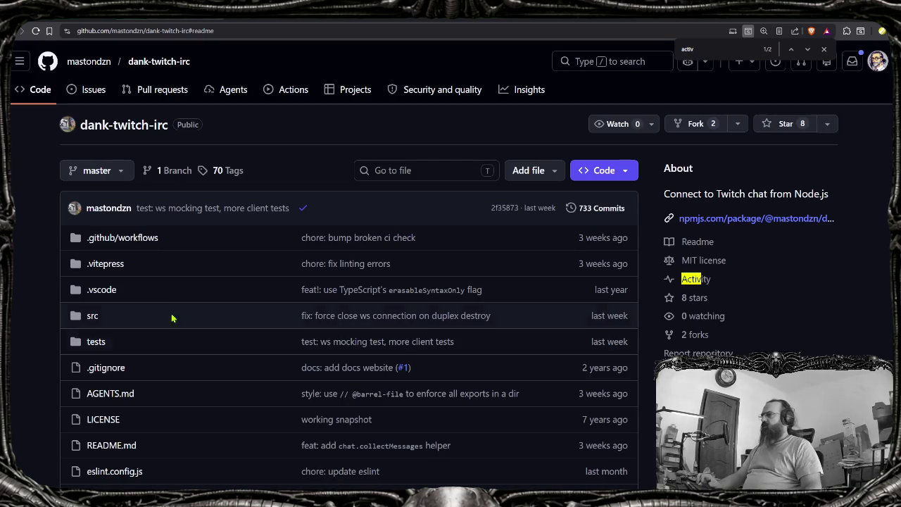
click(94, 316)
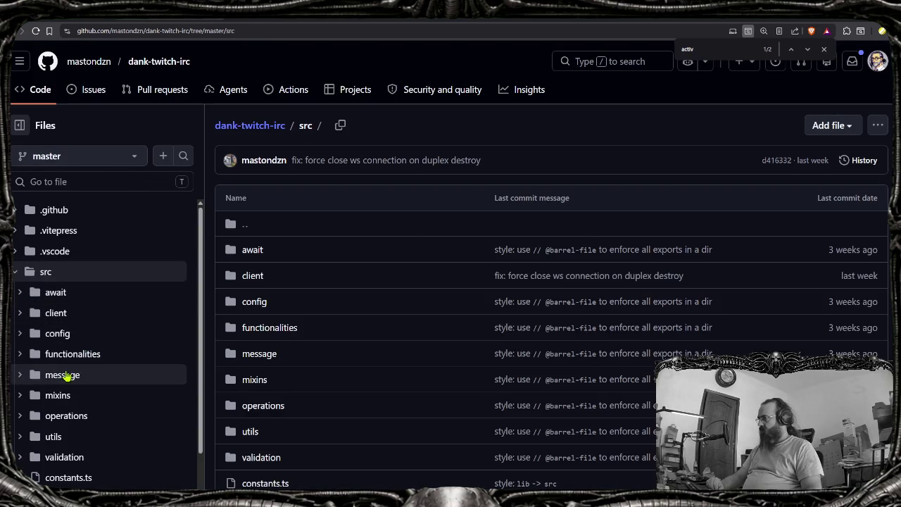
Open src/message, then expand and collapse the functionalities folder in the sidebar tree
click(62, 374)
scroll(391, 366, down, 1)
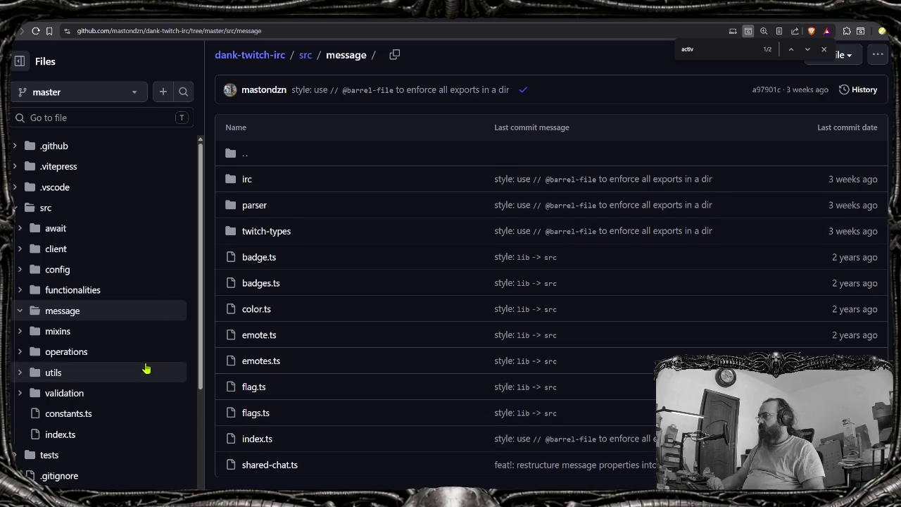
click(20, 291)
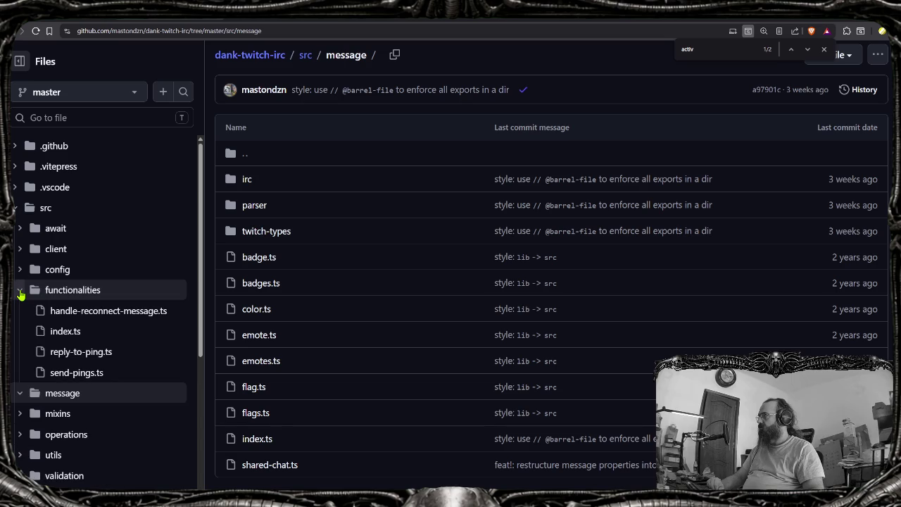
click(21, 291)
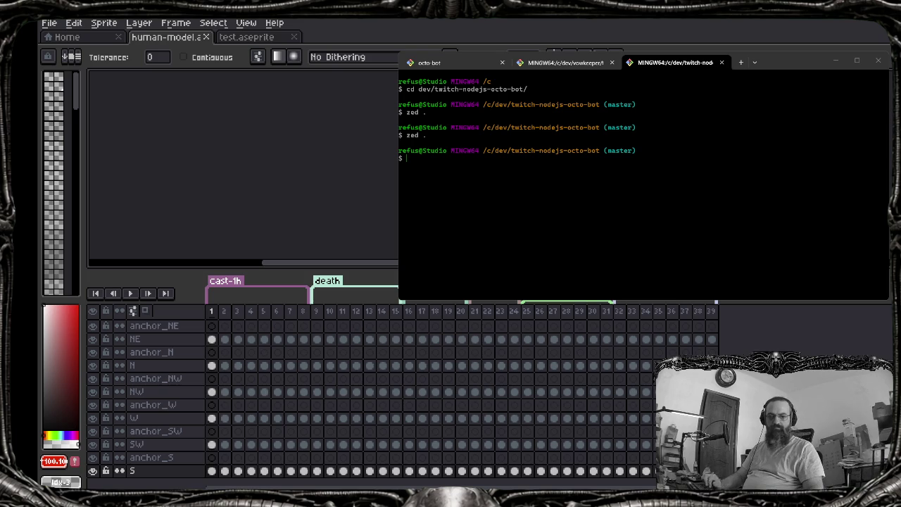
Switch to the terminal, close its twitch-nodejs-octo-bot tab, and minimize the window
key(alt+Tab)
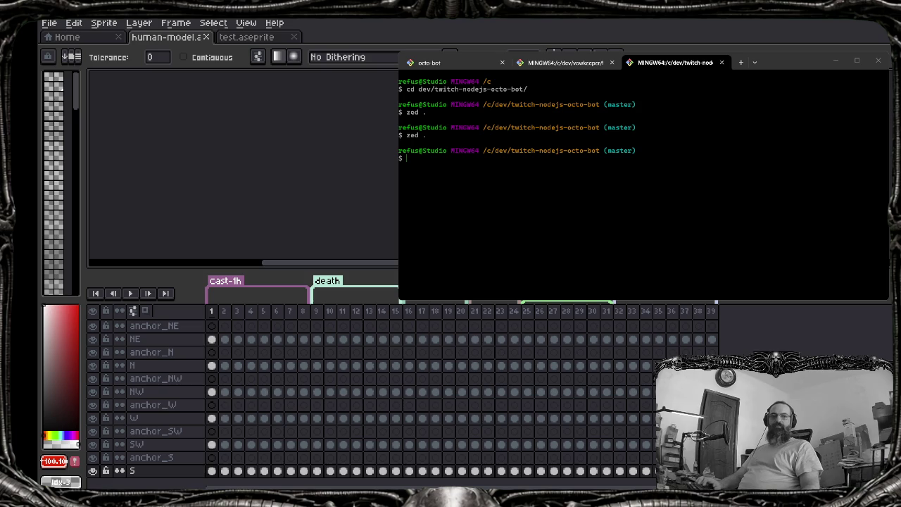
key(ctrl+shift+w)
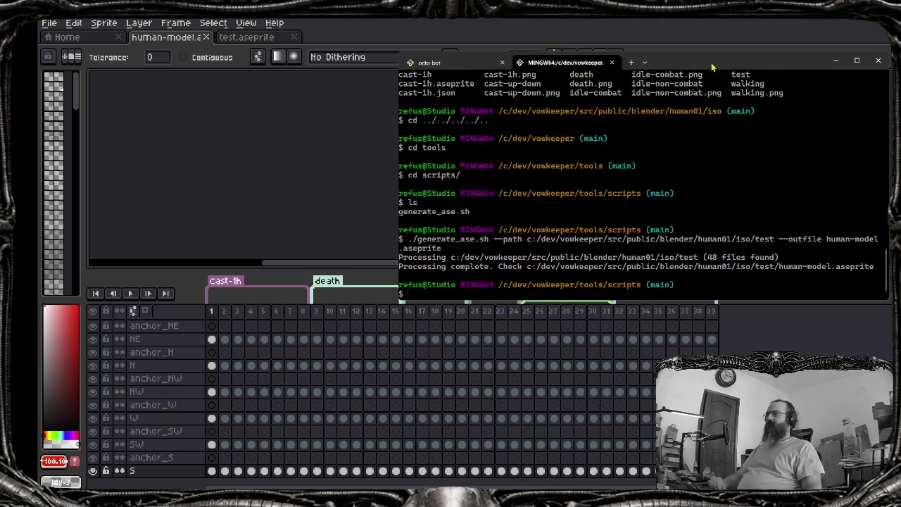
click(836, 61)
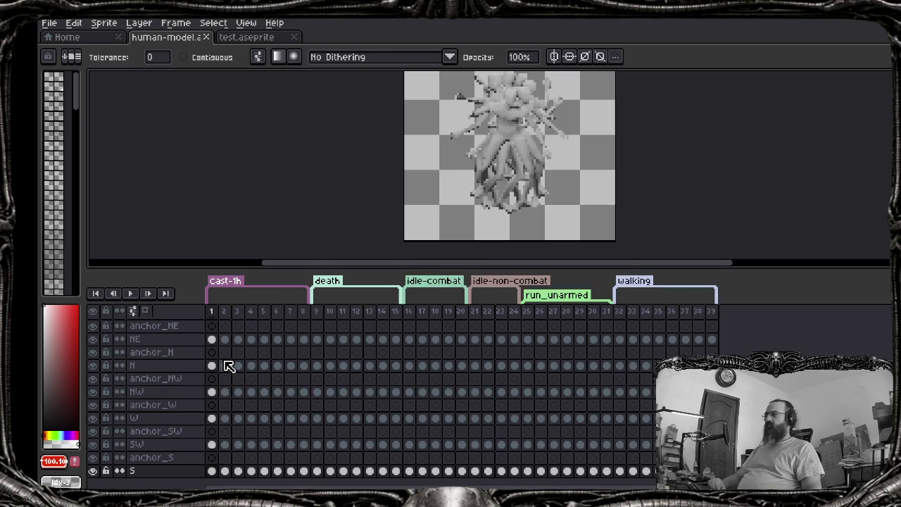
click(233, 36)
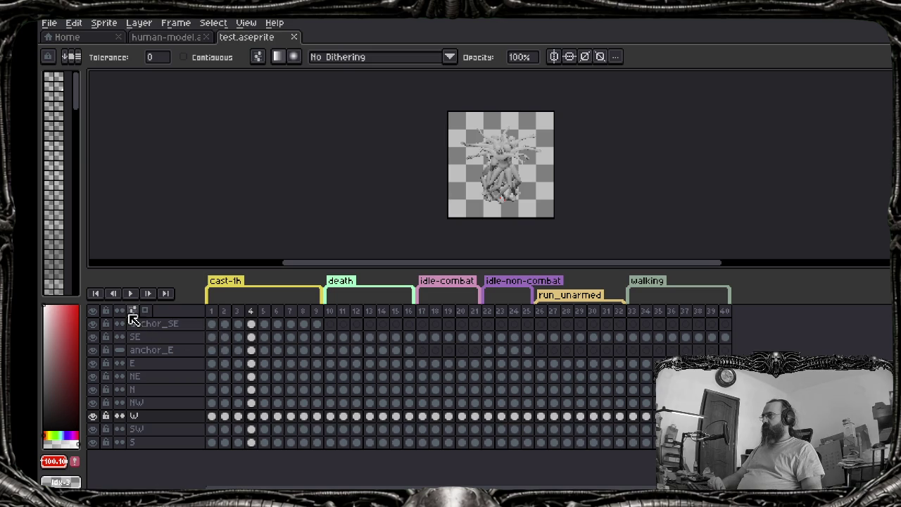
click(94, 311)
click(94, 336)
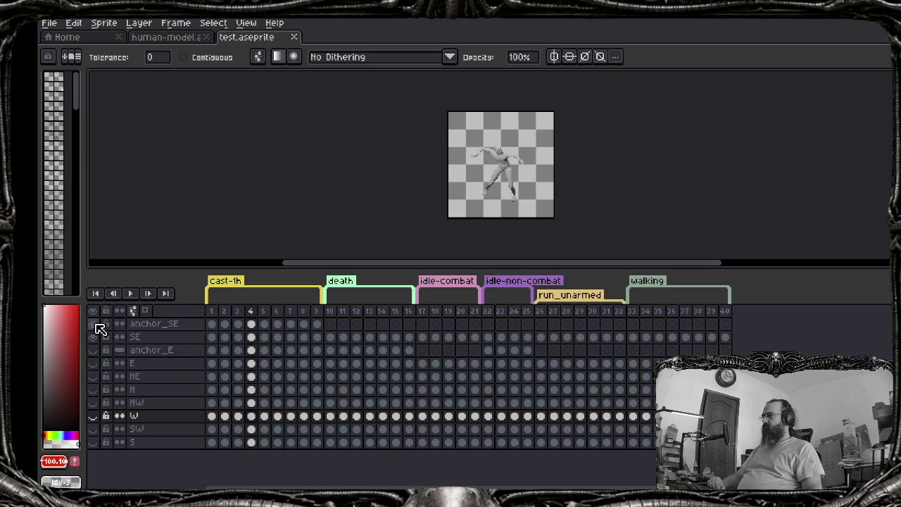
click(214, 324)
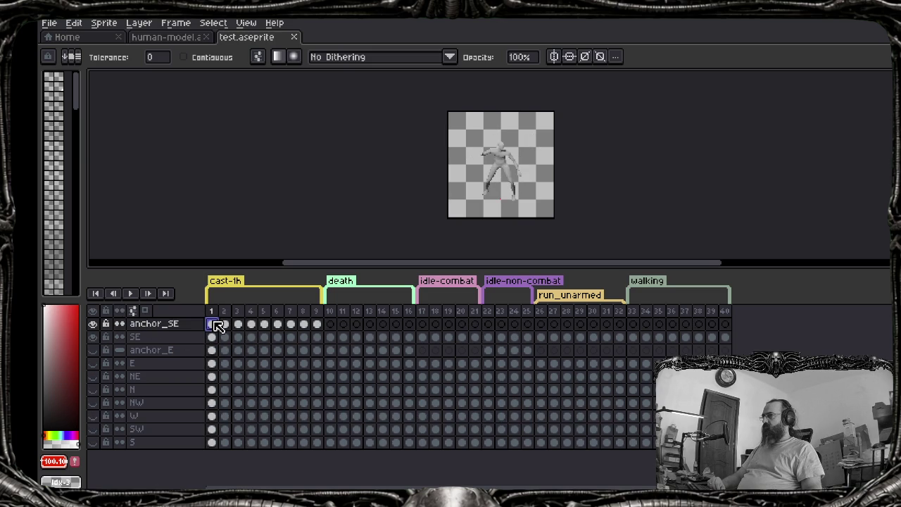
scroll(499, 212, up, 5)
scroll(499, 213, down, 2)
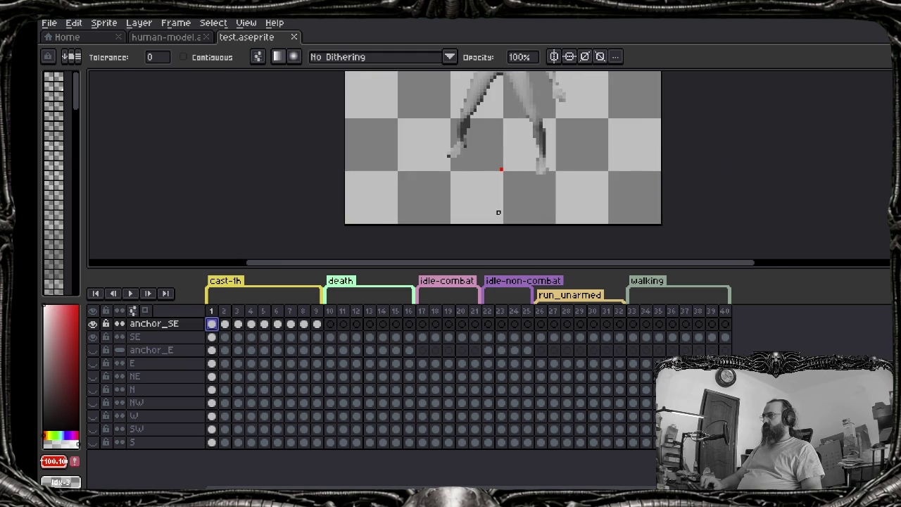
scroll(498, 212, down, 1)
key(ctrl+a)
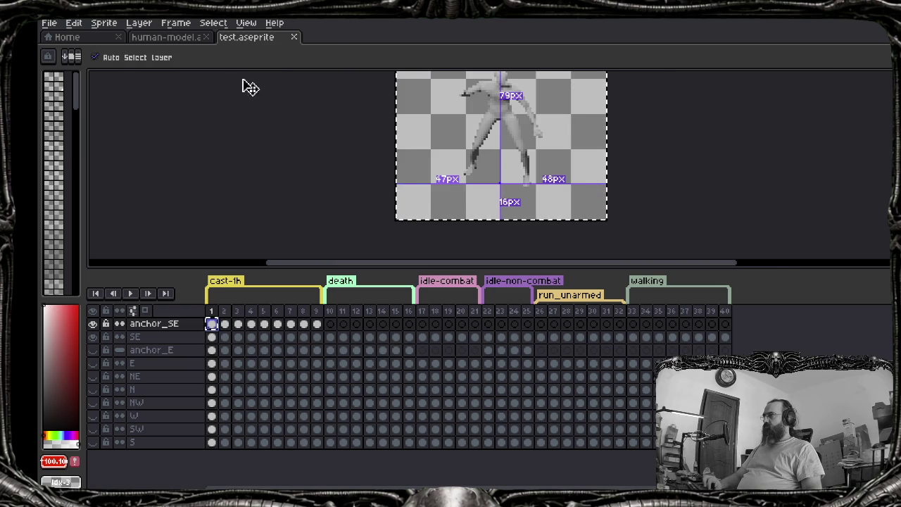
click(169, 37)
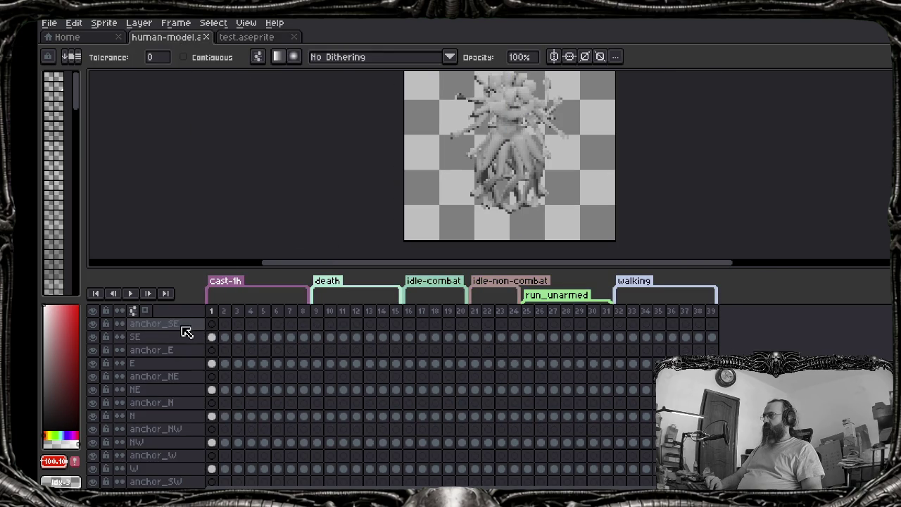
Paste the red anchor pixel onto anchor_SE frame 1 and toggle layer visibility to check it
drag(211, 323, 712, 324)
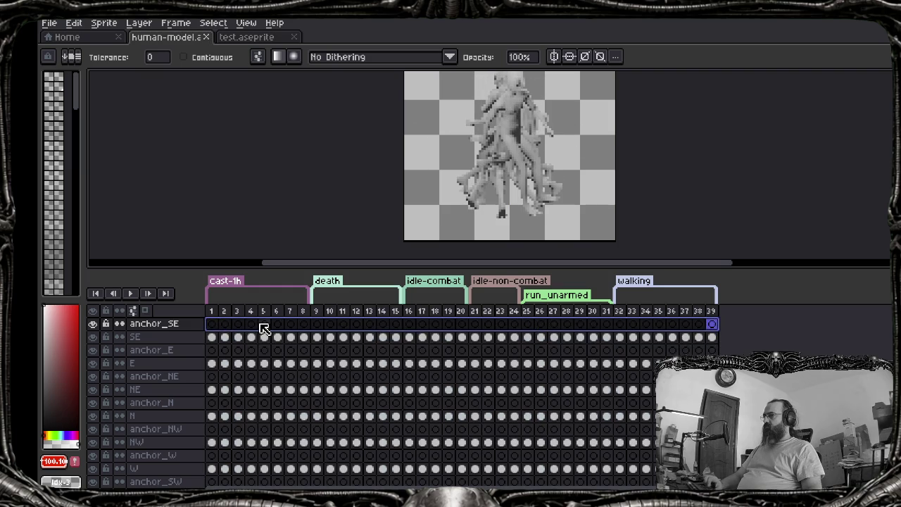
click(213, 325)
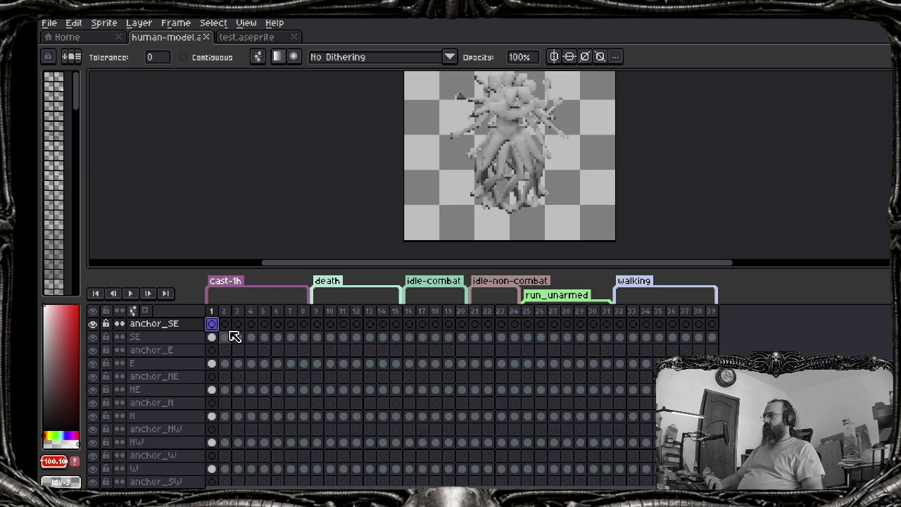
key(ctrl+v)
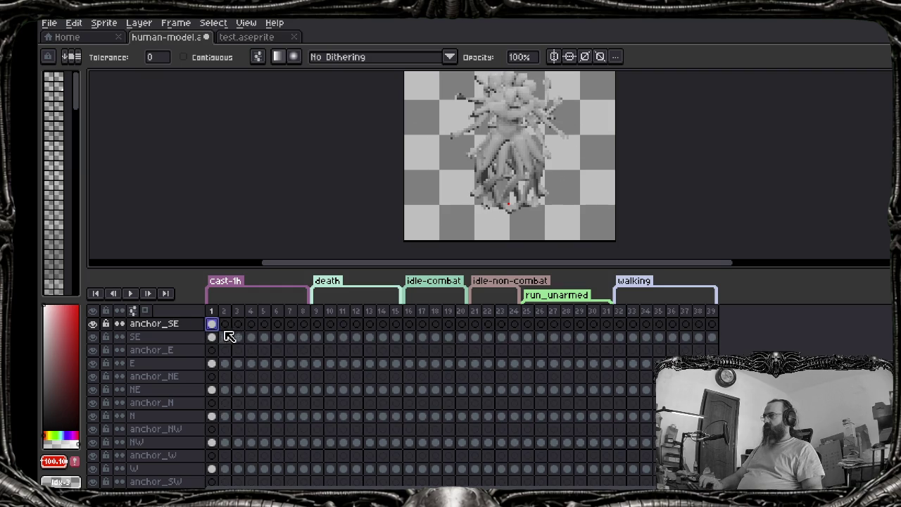
click(92, 310)
click(93, 337)
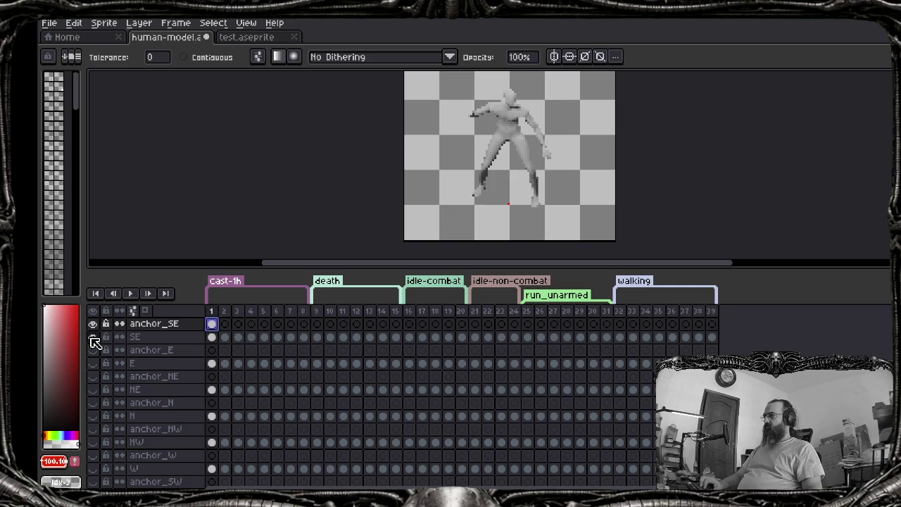
click(92, 337)
click(92, 324)
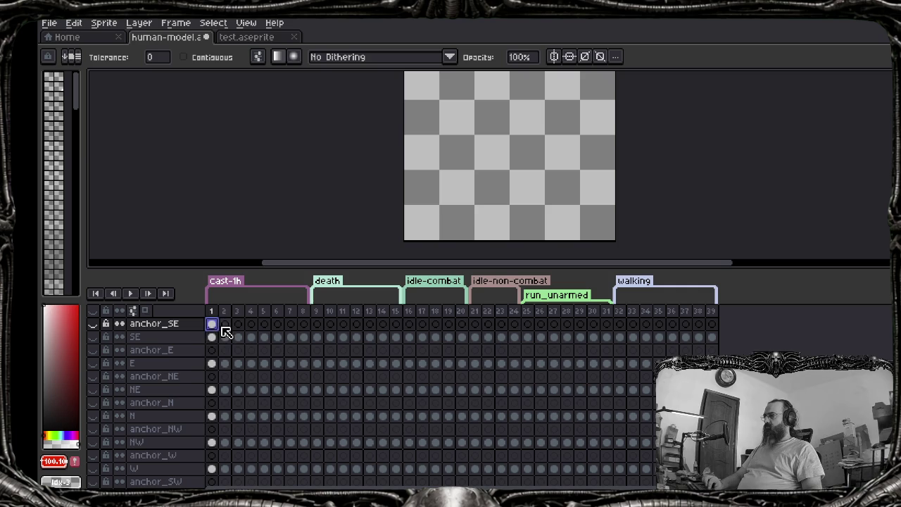
click(224, 324)
click(214, 324)
click(119, 323)
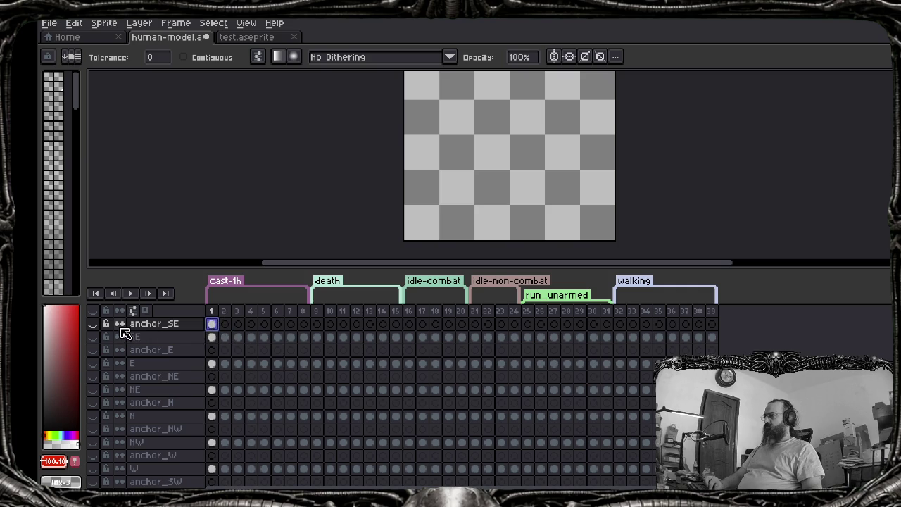
Copy anchor_SE cels onto later frames, undo the duplication, and drag the frame-1 cel toward frame 29
drag(217, 329, 319, 324)
click(226, 327)
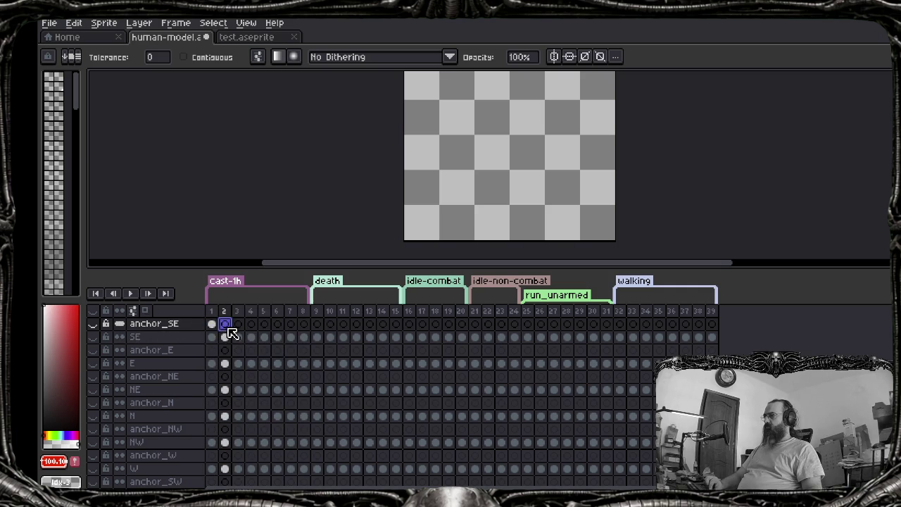
key(ctrl+c)
click(239, 325)
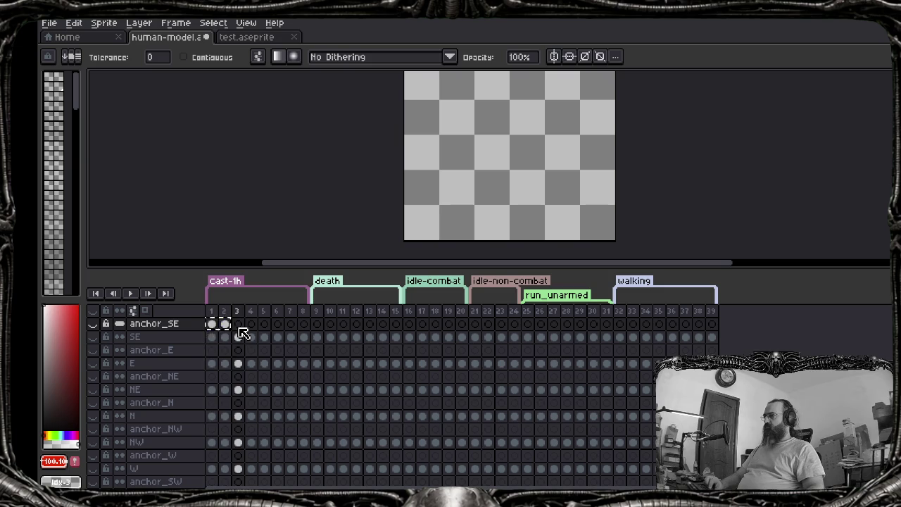
key(ctrl+v)
key(ctrl+v)
key(ctrl+v)
key(ctrl+v)
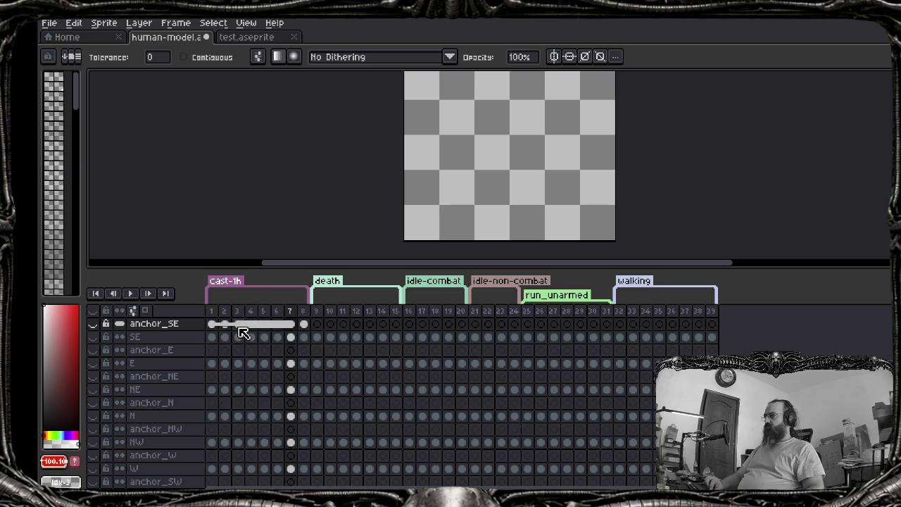
key(ctrl+z)
key(ctrl+z)
key(ctrl+z)
key(ctrl+z)
key(ctrl+z)
key(ctrl+z)
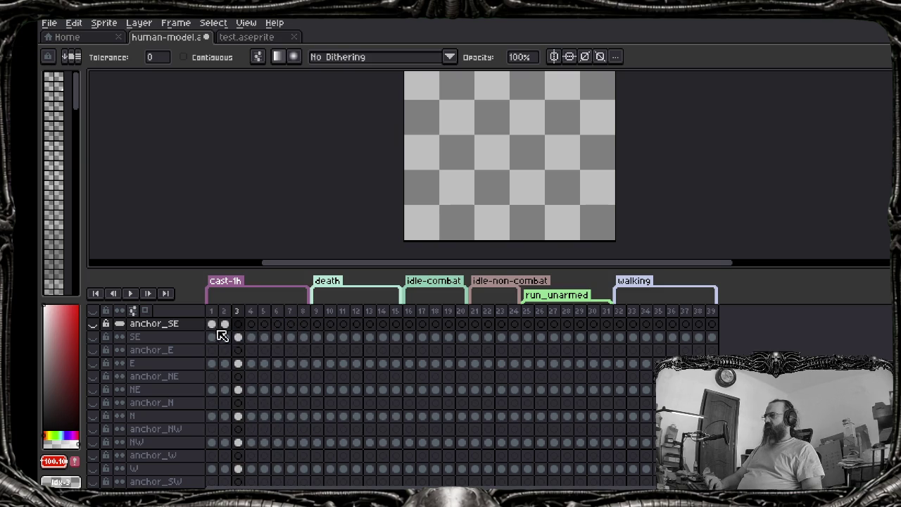
click(226, 326)
drag(216, 323, 273, 331)
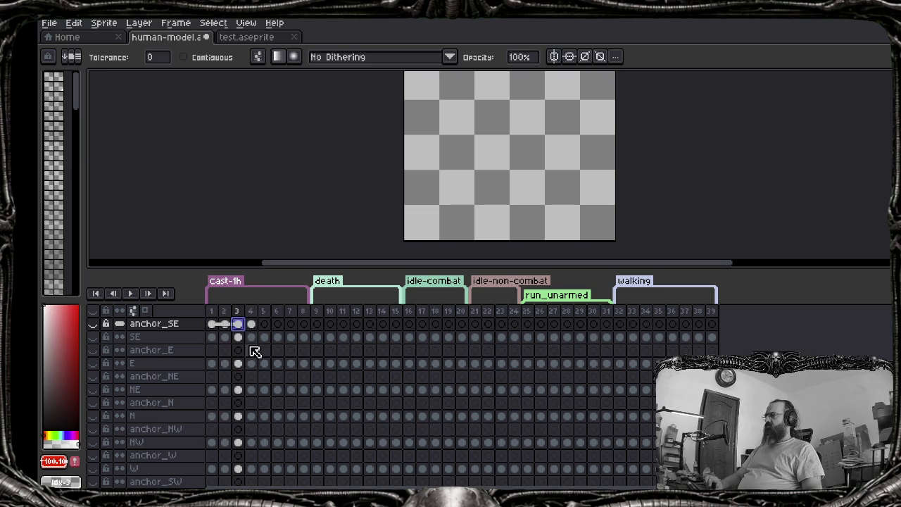
key(ctrl+z)
key(ctrl+z)
key(ctrl+z)
click(212, 323)
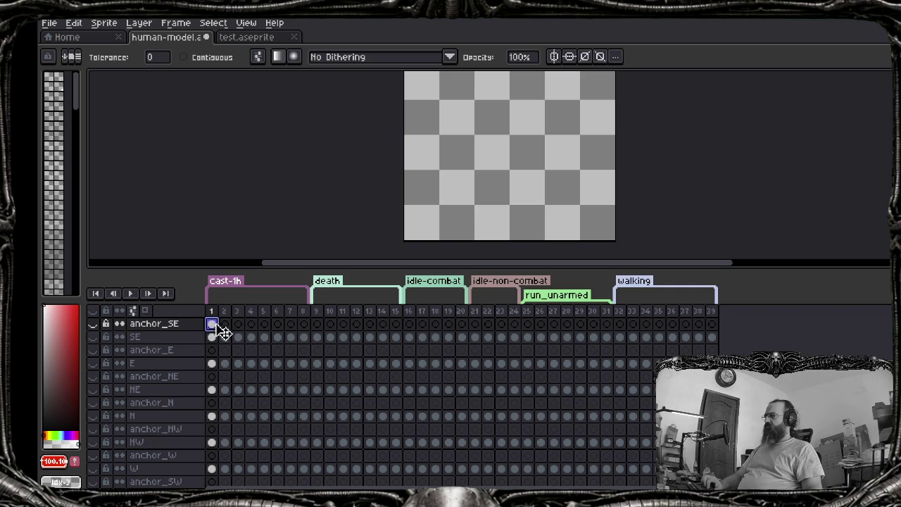
drag(223, 331, 587, 338)
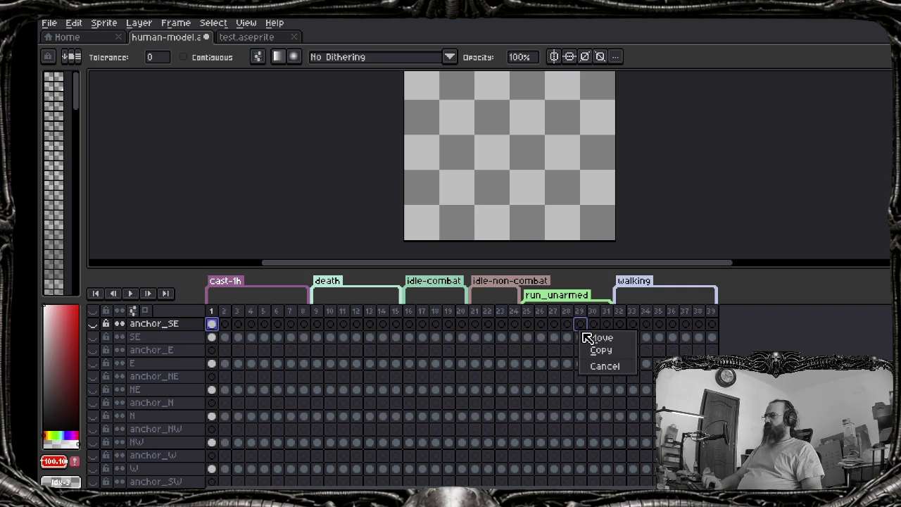
Paste the anchor cel across anchor_SE frames, show the anchor_SE and SE layers, and preview playback
click(596, 350)
key(ctrl+z)
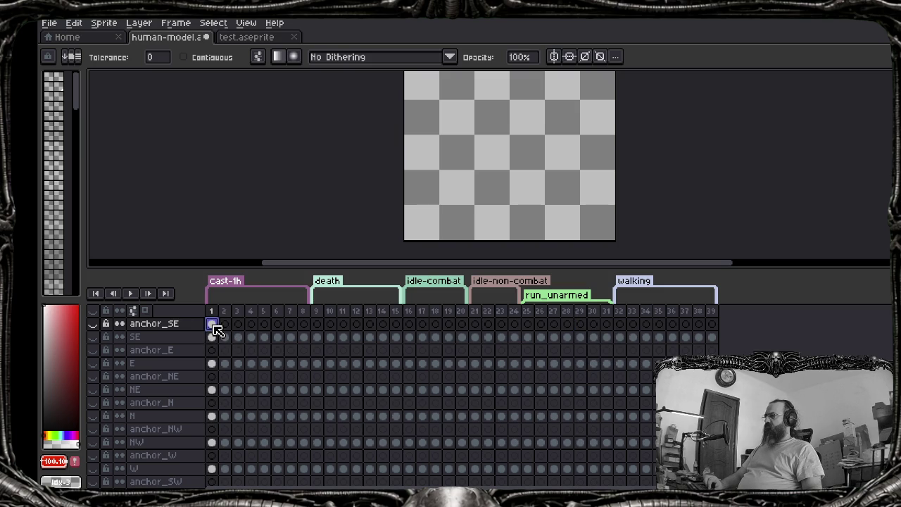
key(ctrl+v)
key(ctrl+v)
key(ctrl+v)
key(ctrl+v)
key(ctrl+v)
key(ctrl+v)
key(ctrl+v)
key(ctrl+v)
key(ctrl+v)
key(ctrl+v)
key(ctrl+v)
key(ctrl+v)
key(ctrl+v)
key(ctrl+v)
key(ctrl+v)
key(ctrl+v)
key(ctrl+v)
key(ctrl+v)
key(ctrl+v)
key(ctrl+v)
key(ctrl+v)
key(ctrl+v)
key(ctrl+v)
key(ctrl+v)
key(ctrl+v)
key(ctrl+v)
key(ctrl+v)
key(ctrl+v)
key(ctrl+v)
key(ctrl+v)
key(ctrl+v)
key(ctrl+v)
key(ctrl+v)
key(ctrl+v)
key(ctrl+v)
key(ctrl+v)
key(ctrl+v)
key(ctrl+v)
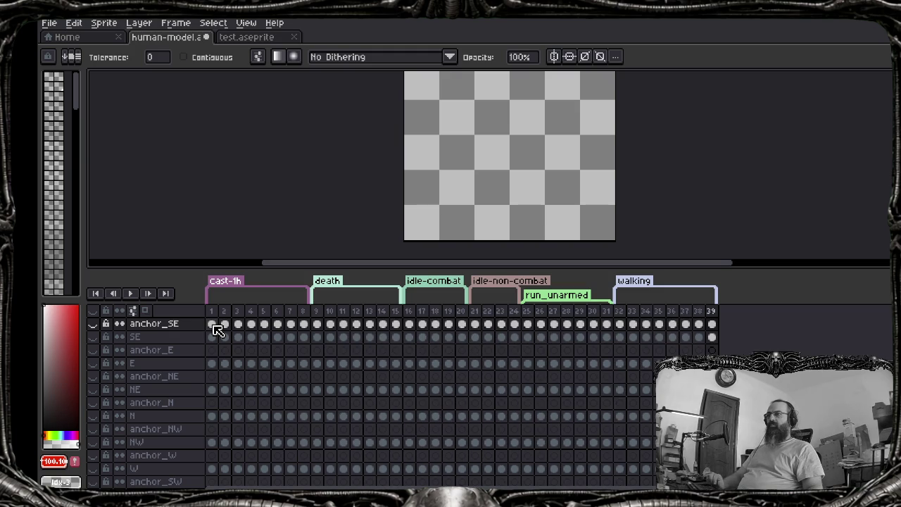
click(93, 324)
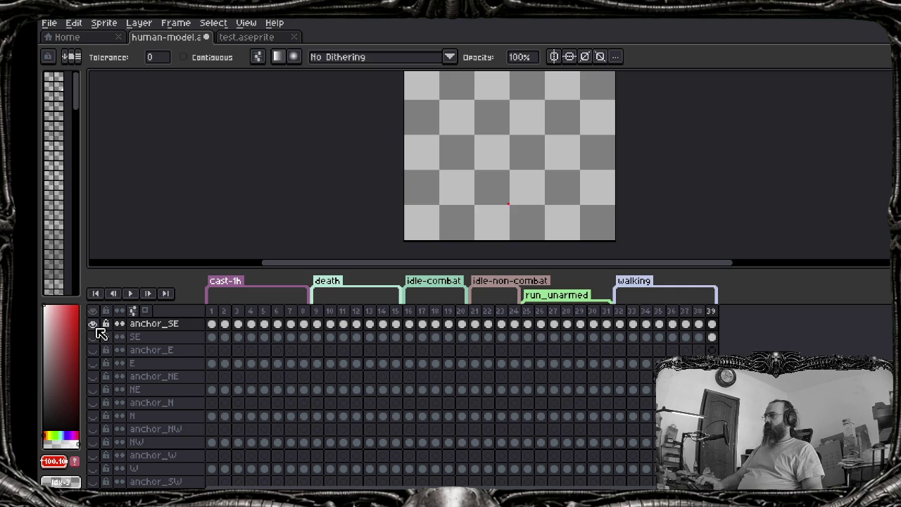
click(212, 324)
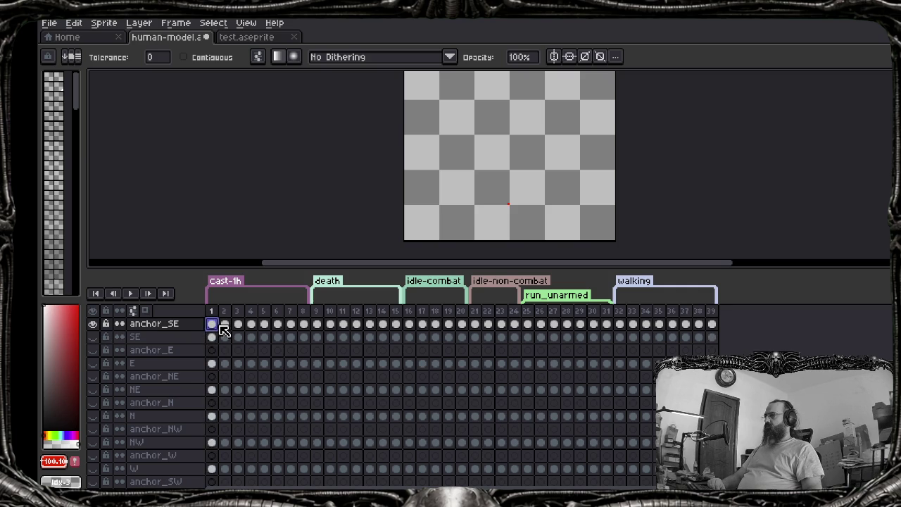
click(94, 340)
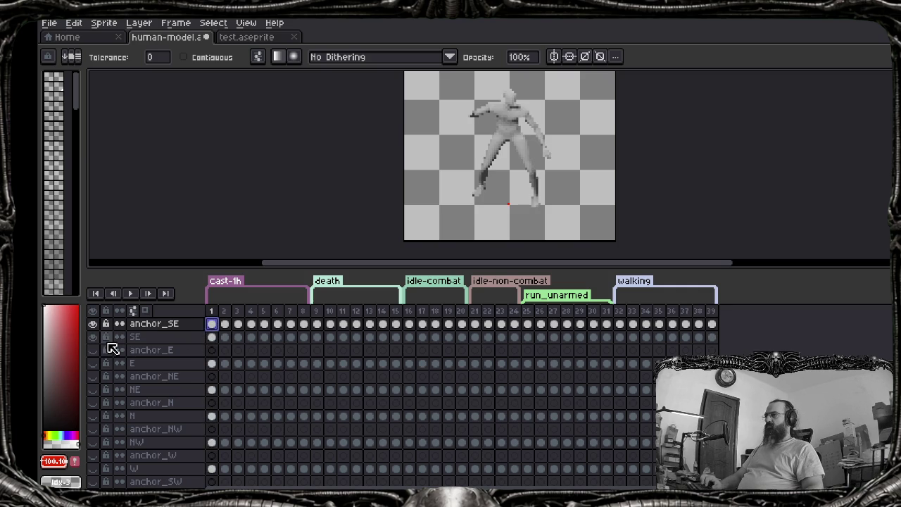
key(Return)
key(Return)
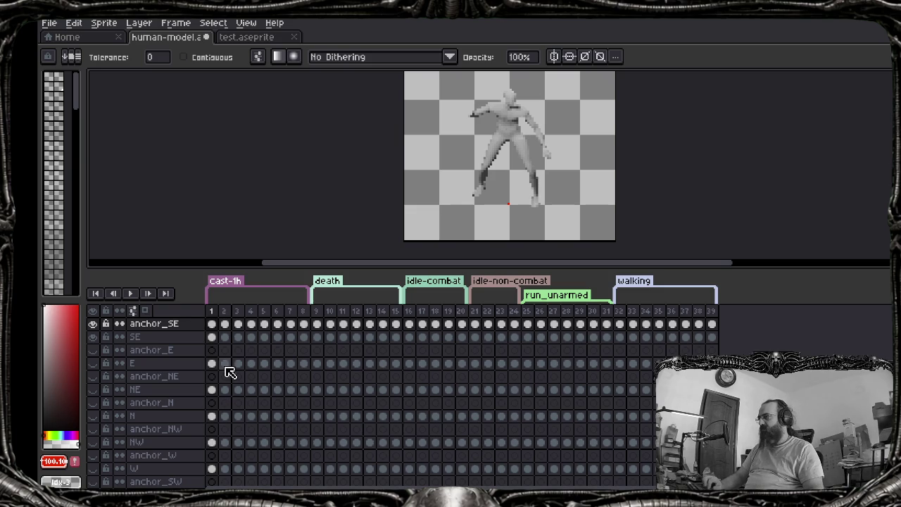
Select the anchor_E cel at frame 1 in the timeline
click(211, 351)
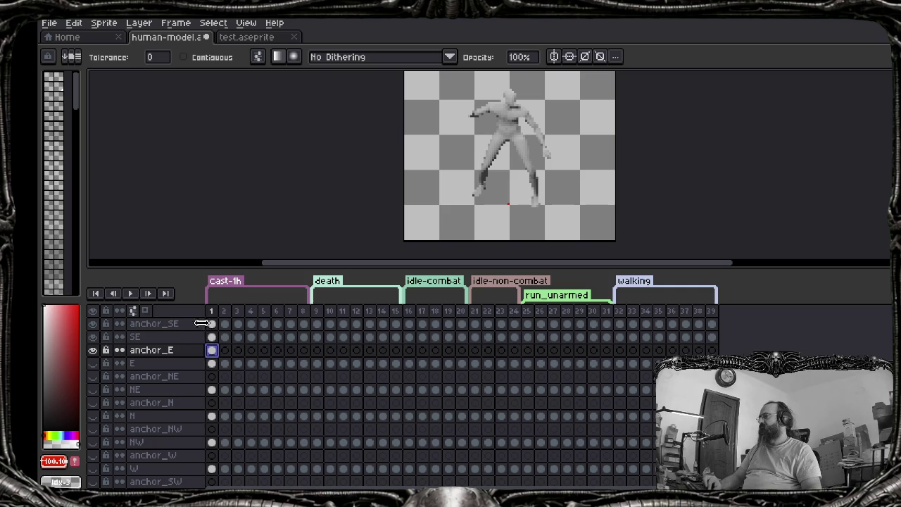
Copy anchor_SE's cels for frames 1–39 and paste them into anchor_E at frame 1
click(212, 323)
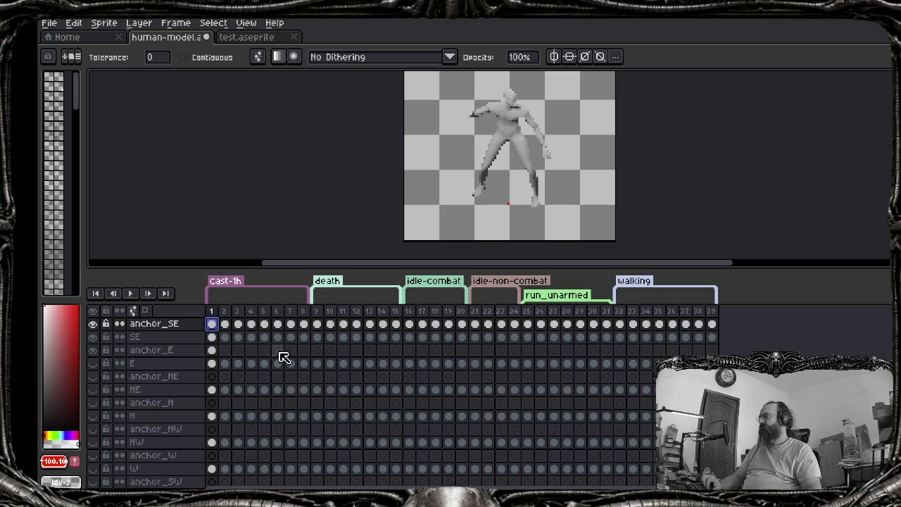
shift+click(712, 324)
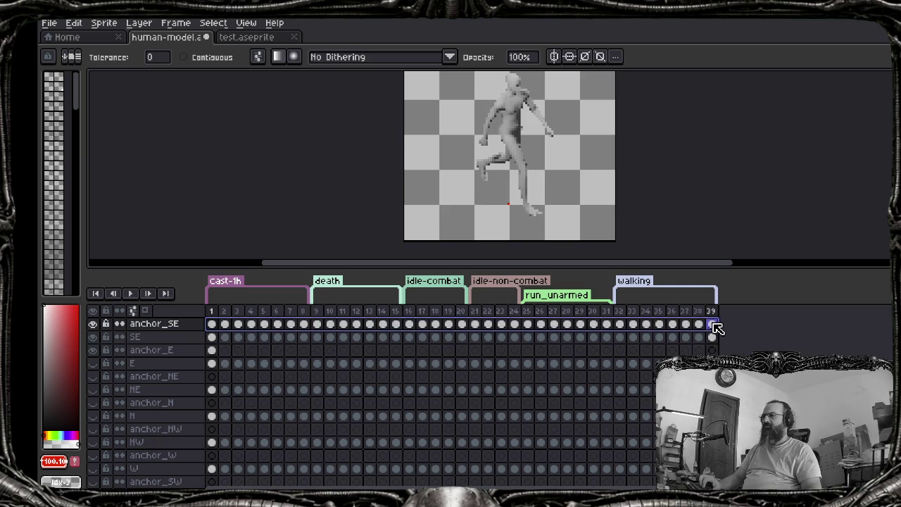
key(ctrl+c)
click(211, 350)
key(ctrl+v)
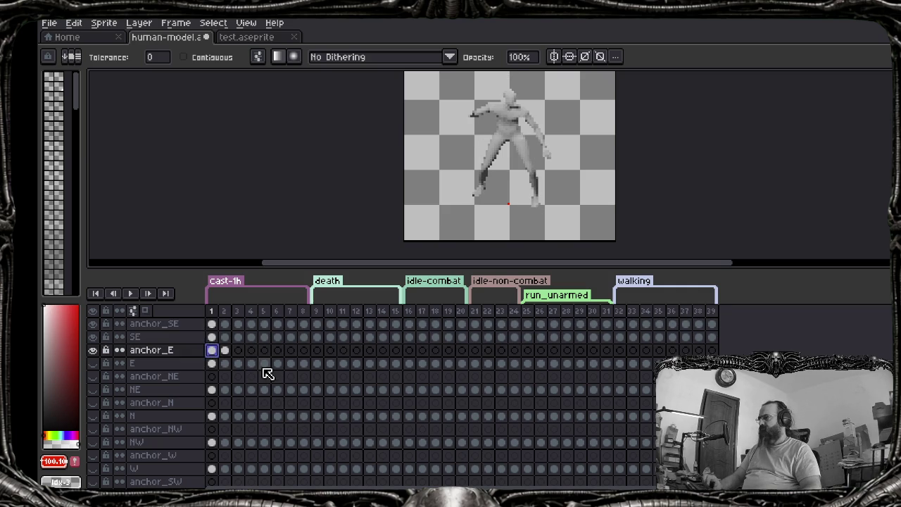
Recopy the anchor_SE row and undo the paste that landed at frame 39
click(211, 324)
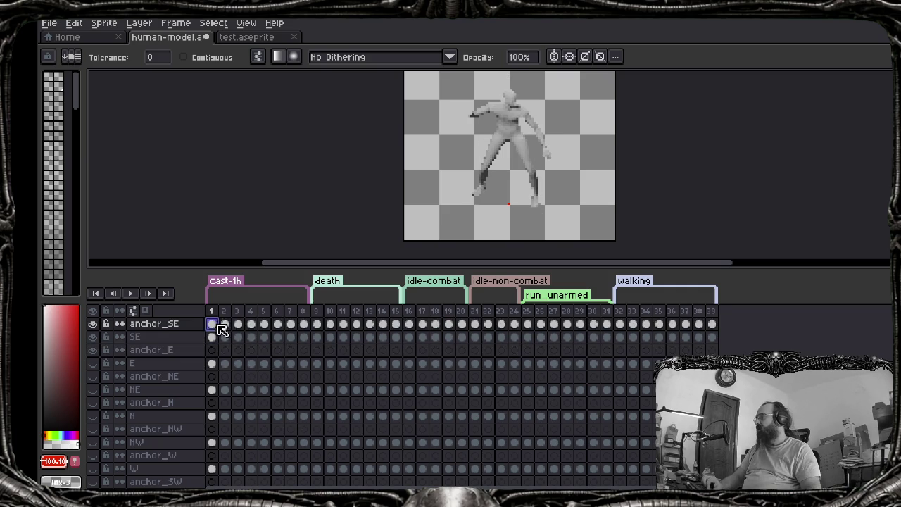
shift+click(659, 337)
shift+click(712, 324)
key(ctrl+c)
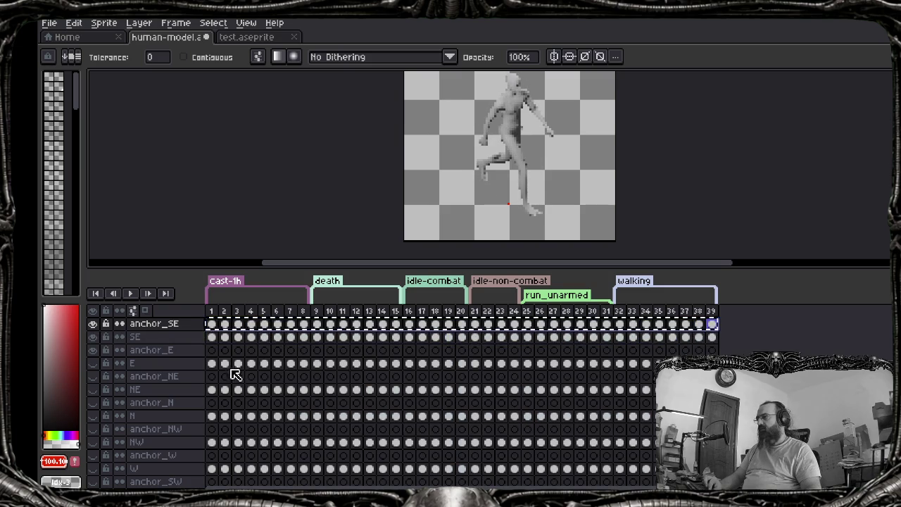
click(712, 349)
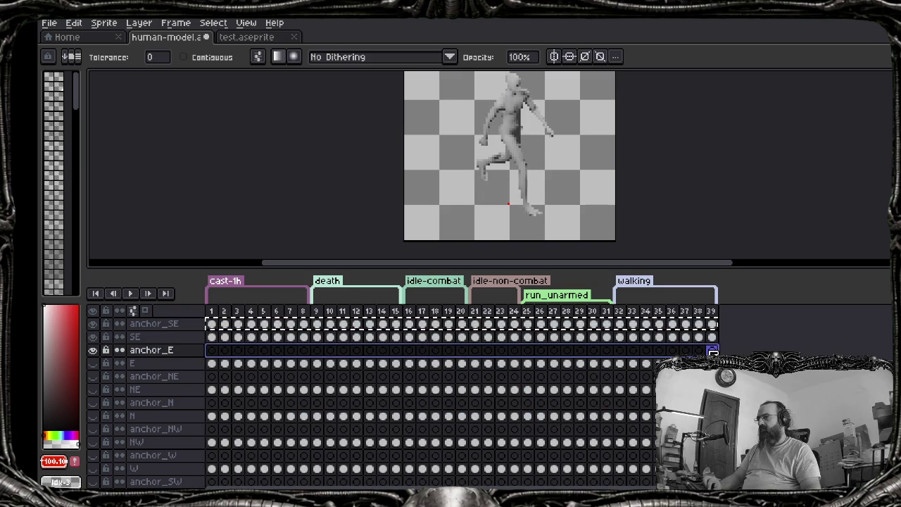
key(ctrl+v)
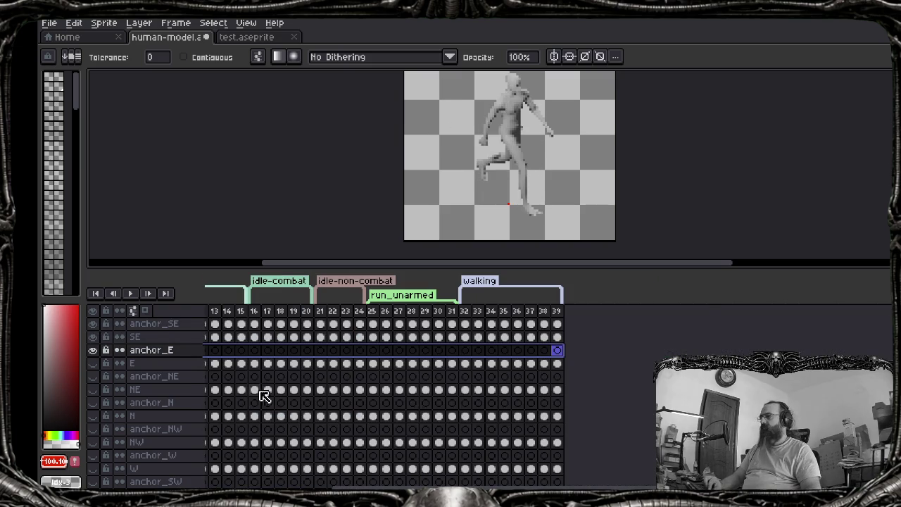
key(ctrl+z)
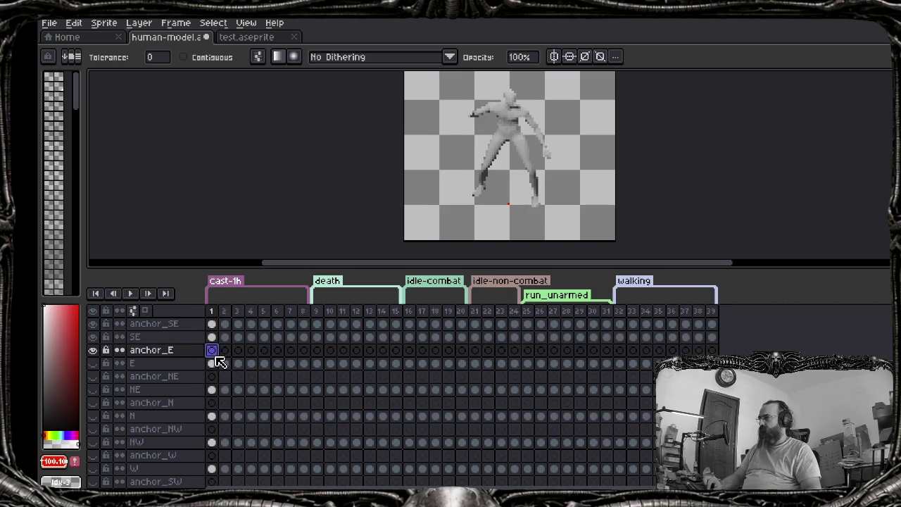
Reselect anchor_SE frames 1–39 and paste the cels into anchor_NE at frame 1
key(Up)
key(Right)
key(Right)
key(Right)
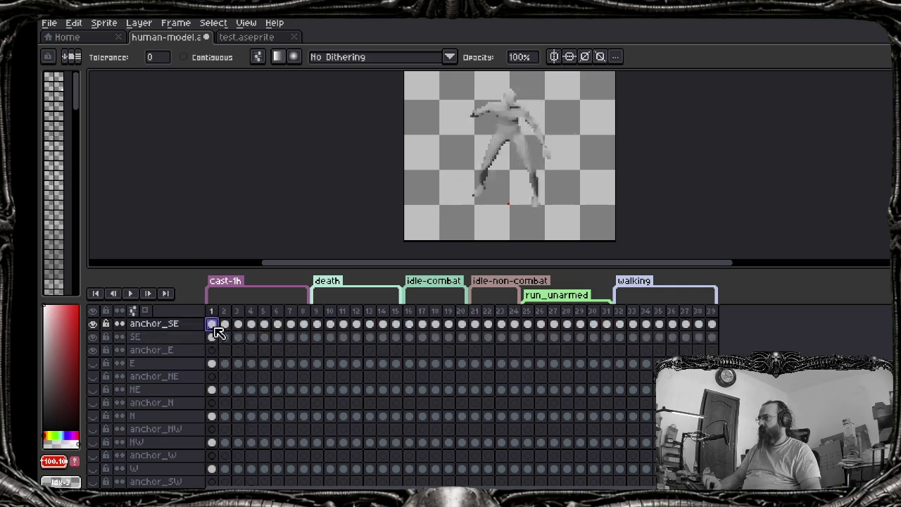
drag(211, 324, 711, 324)
click(211, 350)
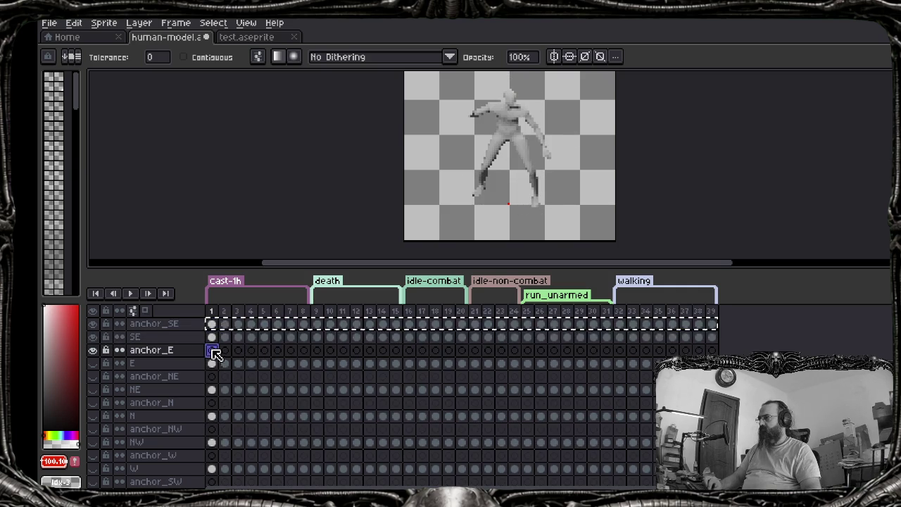
click(212, 376)
key(ctrl+v)
Paste the anchor cels into anchor_N, anchor_NW, anchor_W and anchor_SW, then undo the final change
click(211, 402)
key(ctrl+v)
click(212, 429)
key(ctrl+v)
key(Down)
key(Down)
key(ctrl+v)
key(Down)
key(Down)
key(ctrl+v)
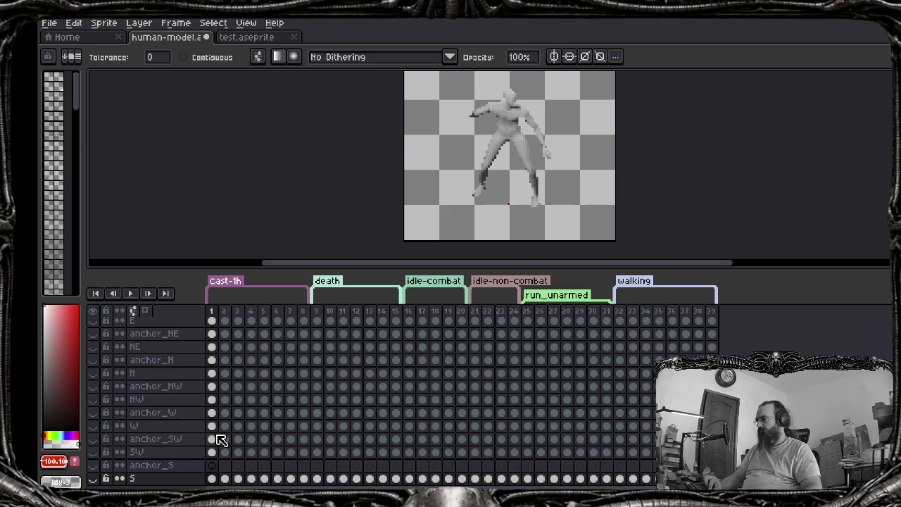
key(Up)
key(Up)
key(Up)
key(ctrl+z)
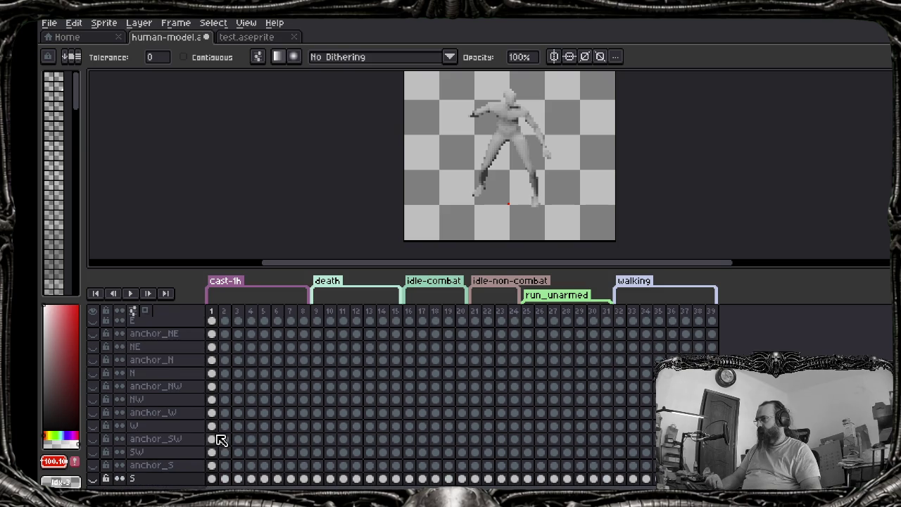
Hide the anchor_E, SE and anchor_SE layers, then show anchor_SE again as current layer
drag(92, 349, 94, 325)
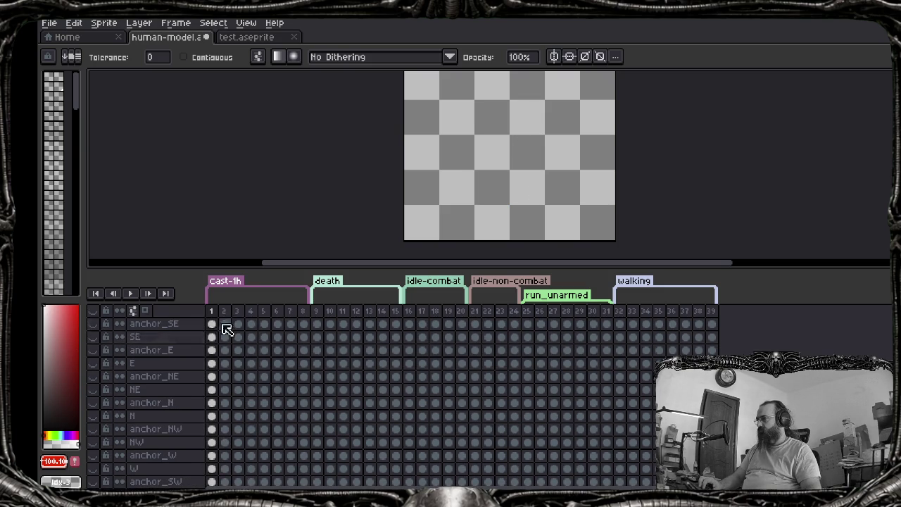
click(211, 325)
click(92, 323)
key(ctrl)
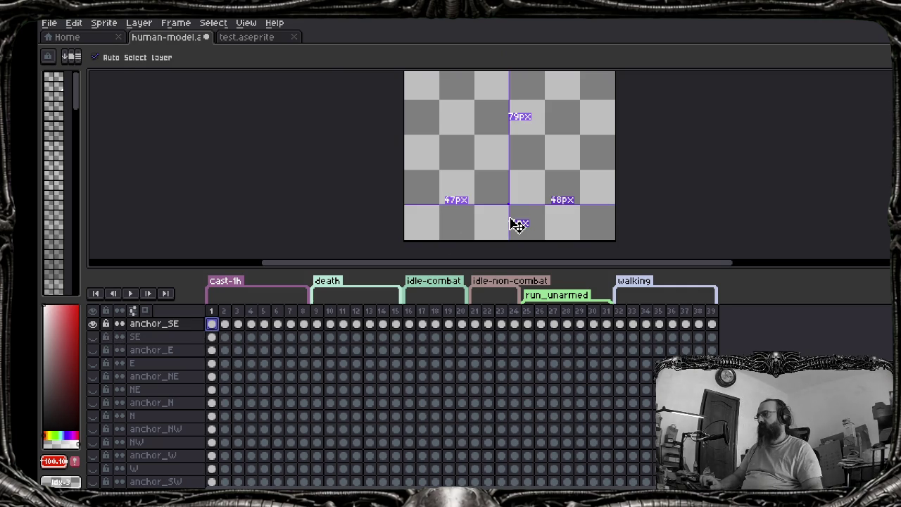
Open File > Scripts and highlight the assign_anchor_tag_data script
key(alt+f)
key(Up)
key(Up)
key(Right)
key(Down)
key(Down)
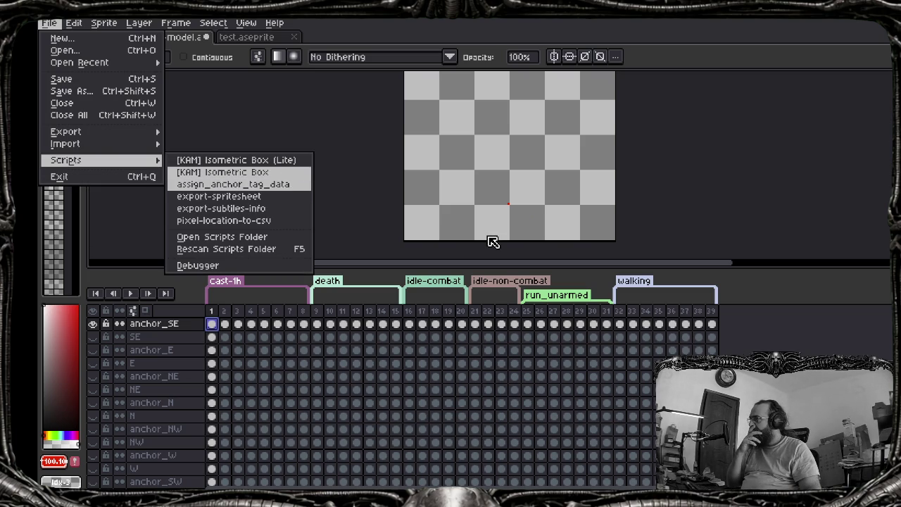
Run assign_anchor_tag_data and close the Console listing each anchor layer's frames
key(Return)
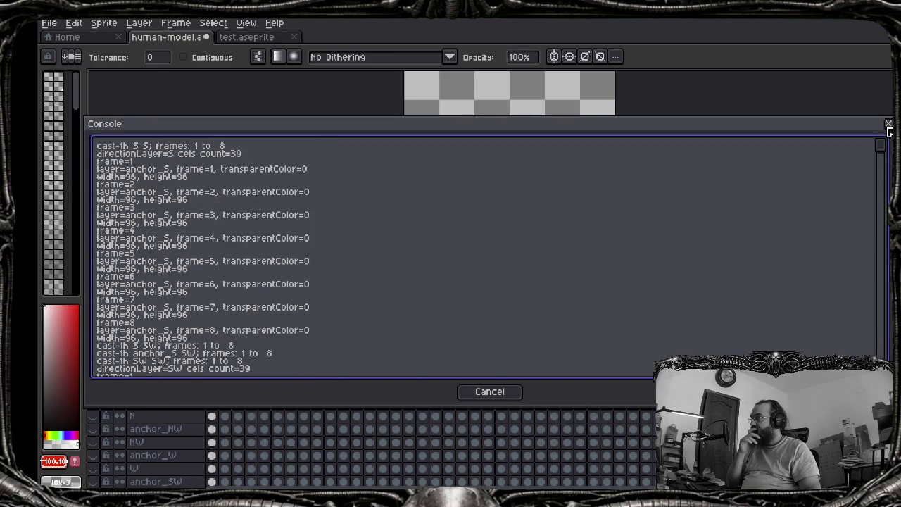
click(887, 126)
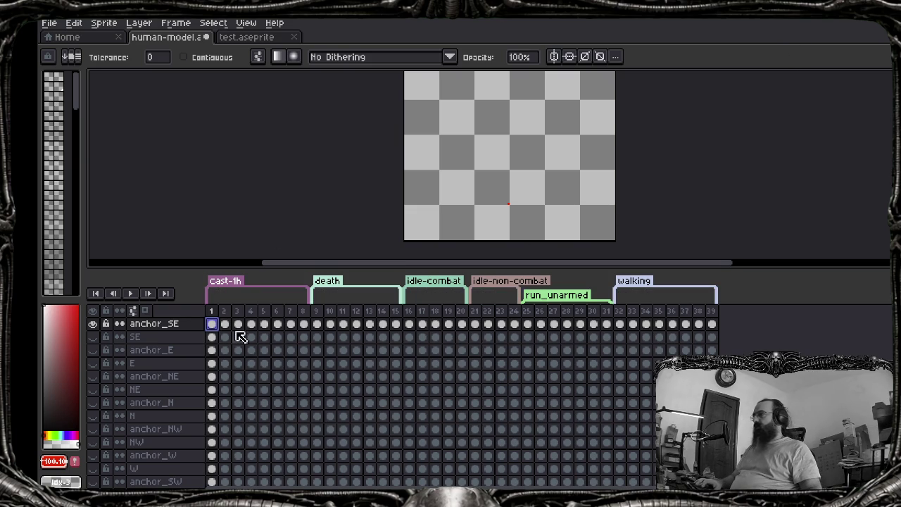
View the SE frame-1 cel's user data {"x":47,"y":79}, then move Brave over Aseprite
double_click(215, 338)
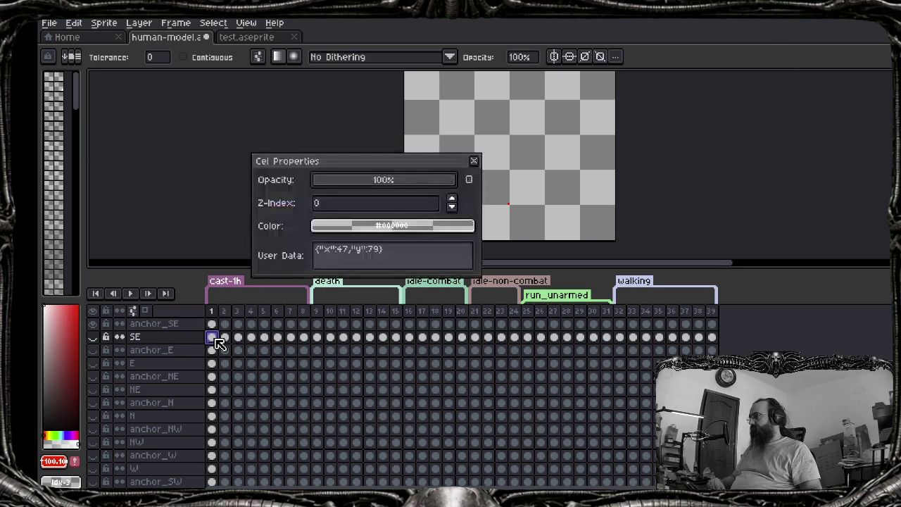
click(416, 252)
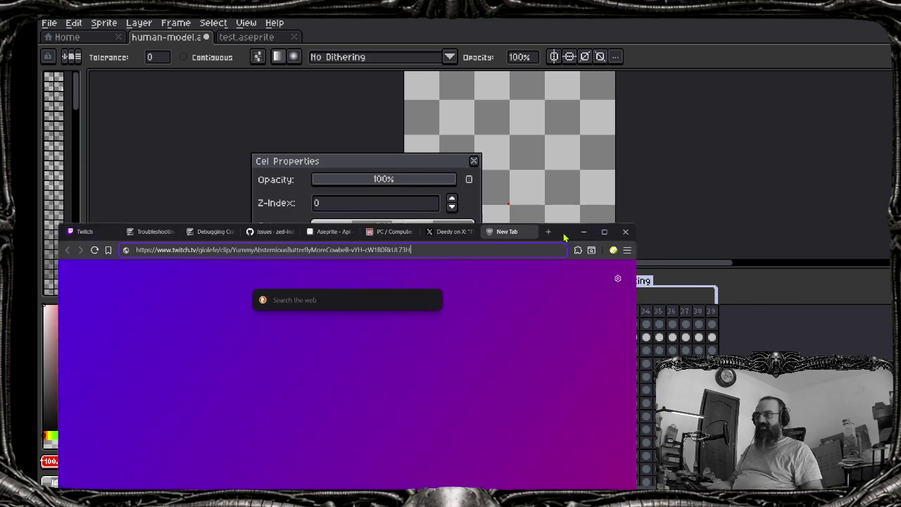
mouse_move(563, 233)
mouse_down()
mouse_move(643, 51)
mouse_move(622, 40)
mouse_up()
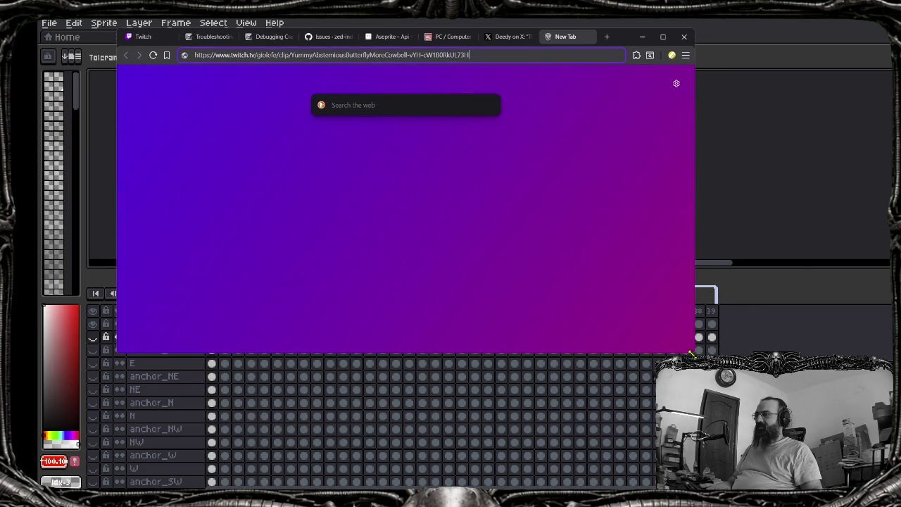
Enlarge Brave, play the double bass drums Twitch clip, then close its tab
drag(691, 354, 763, 409)
key(Return)
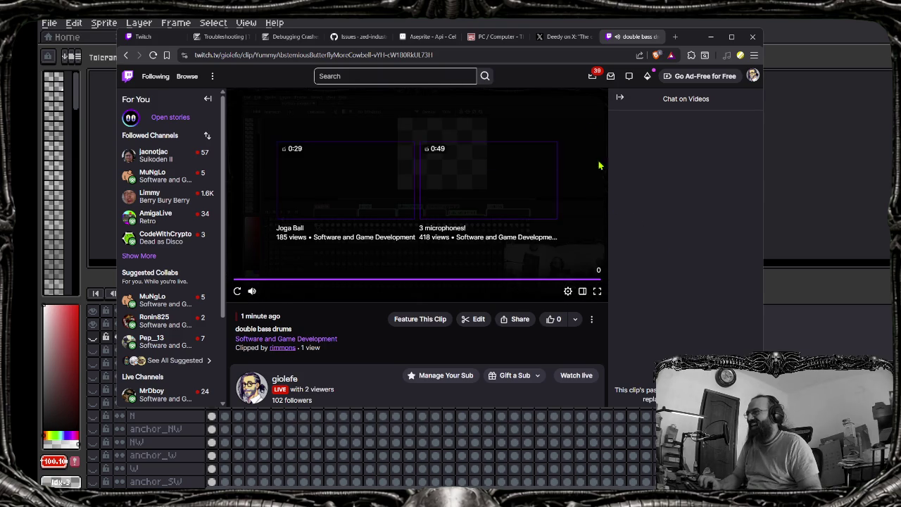
middle_click(631, 44)
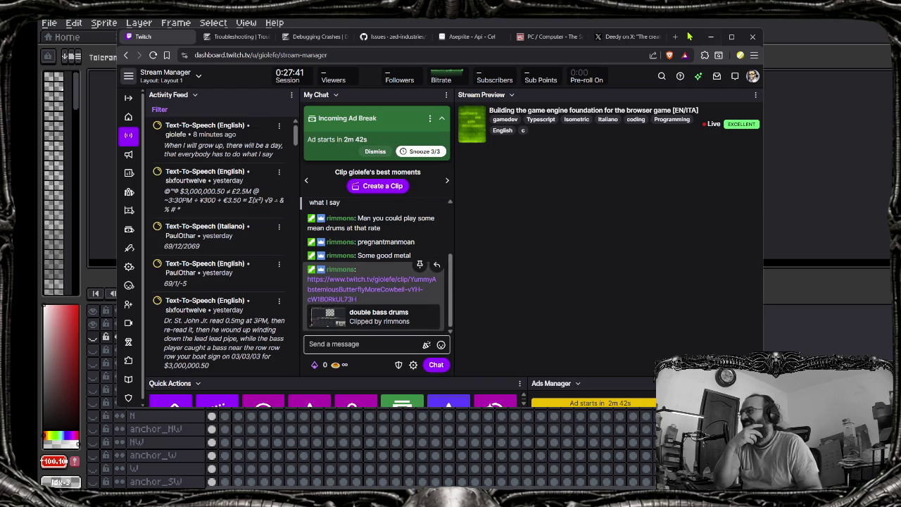
Minimize Brave to reveal Aseprite's SE Cel Properties again
click(710, 36)
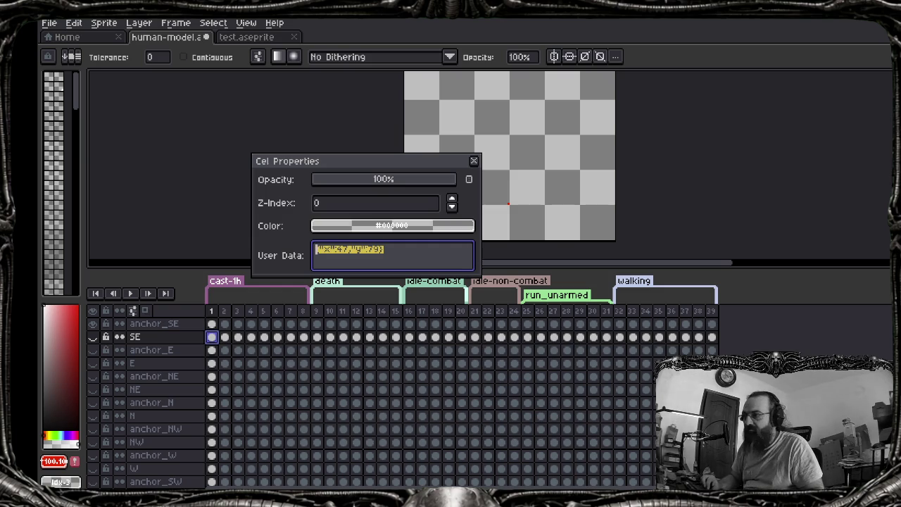
key(super)
text(chro)
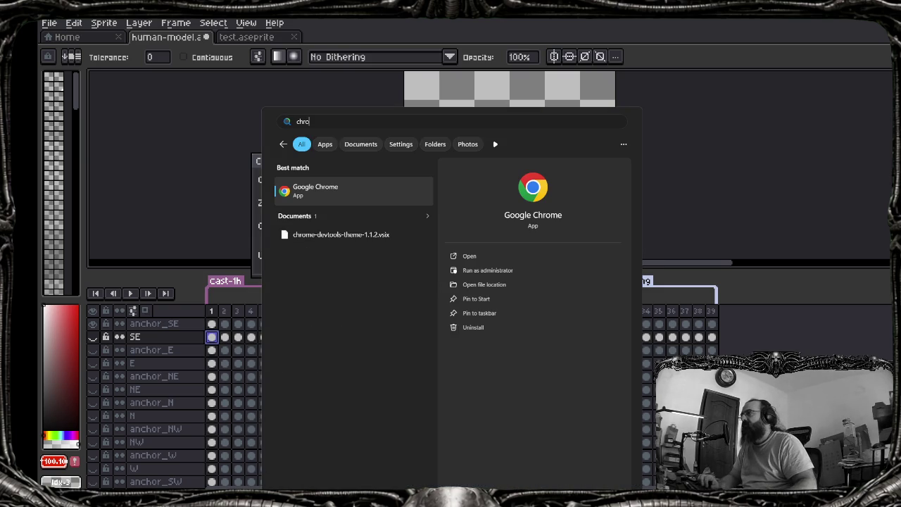
key(Return)
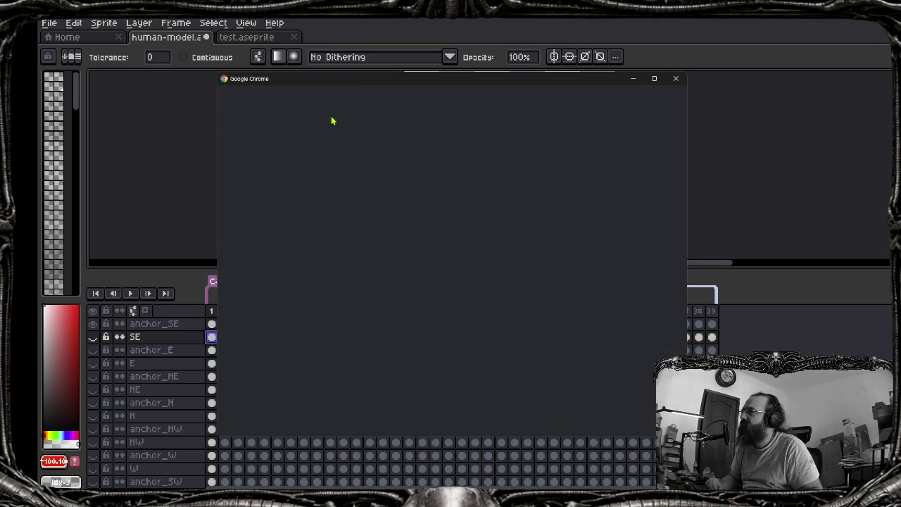
key(alt+Tab)
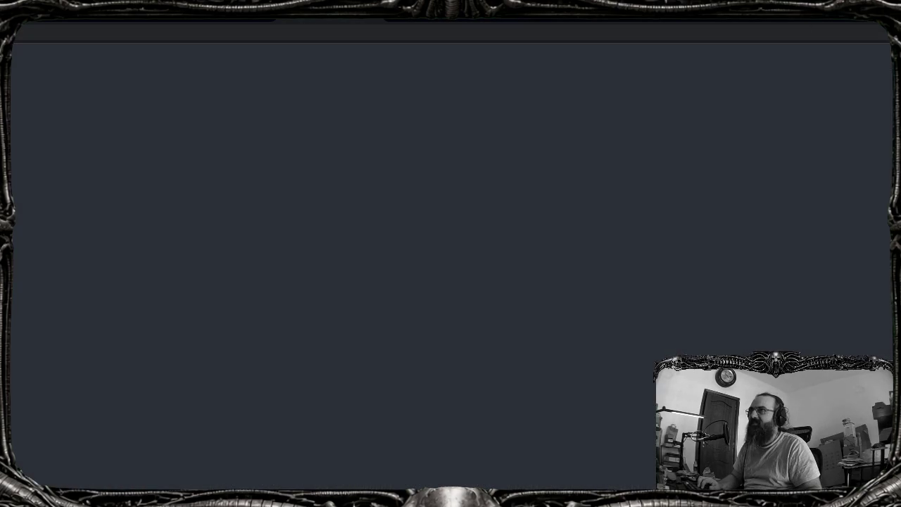
key(alt+Tab)
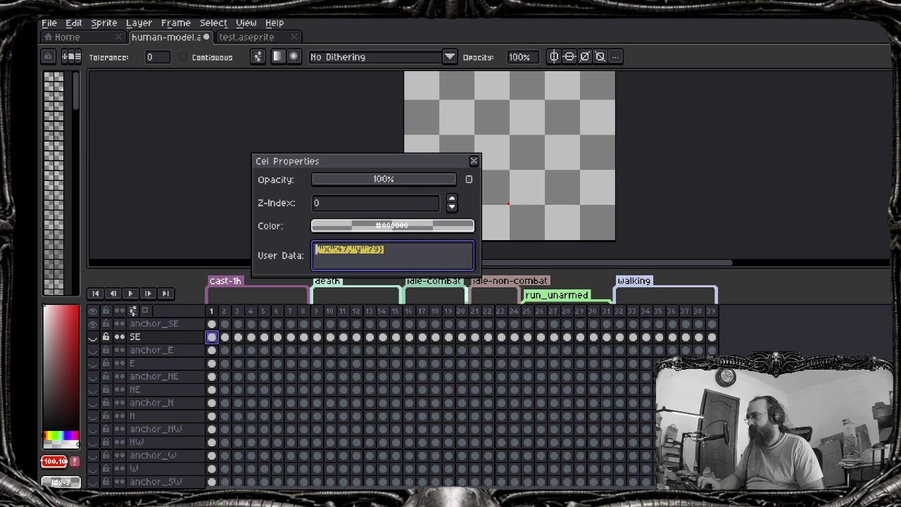
click(515, 443)
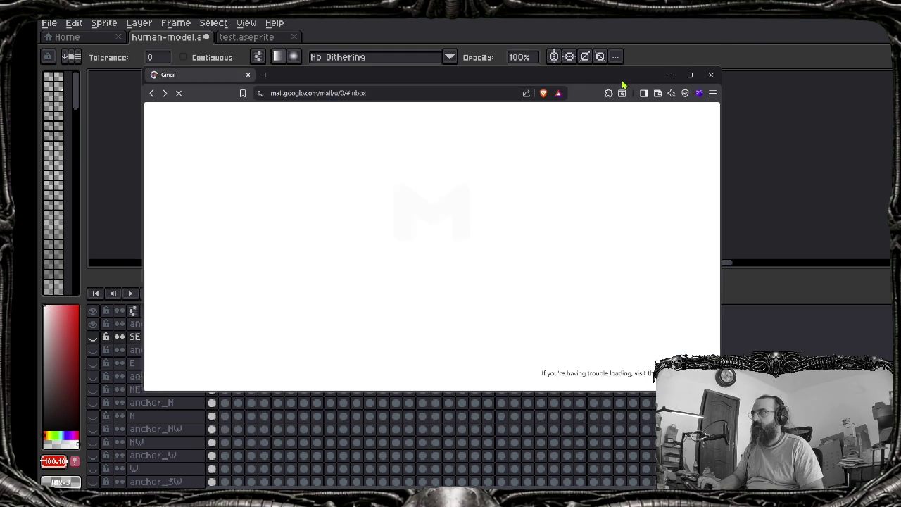
click(764, 28)
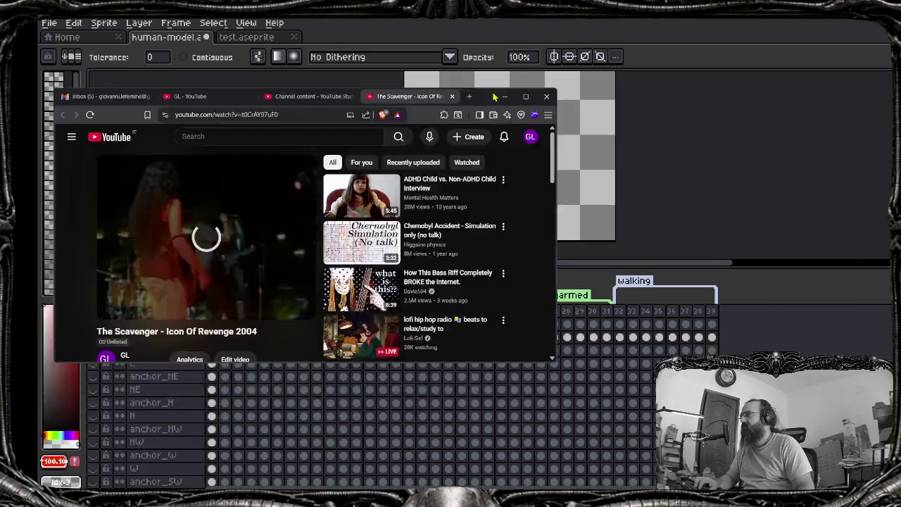
Bring YouTube full-size over Aseprite and play 'The Scavenger - Icon Of Revenge 2004'
drag(704, 232, 211, 98)
click(105, 451)
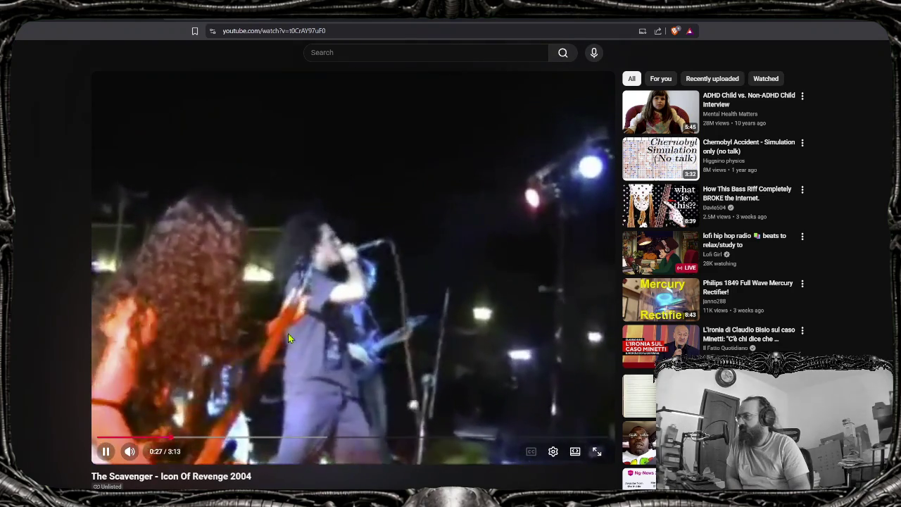
key(space)
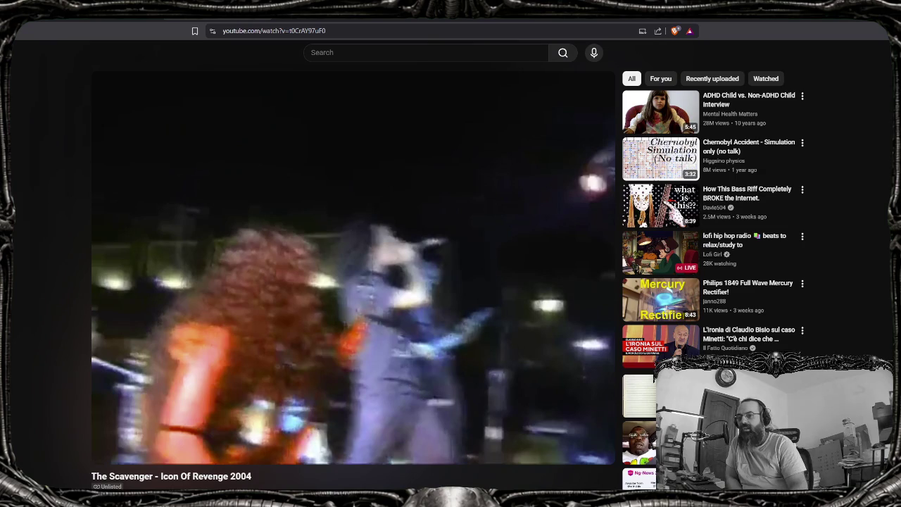
mouse_move(352, 268)
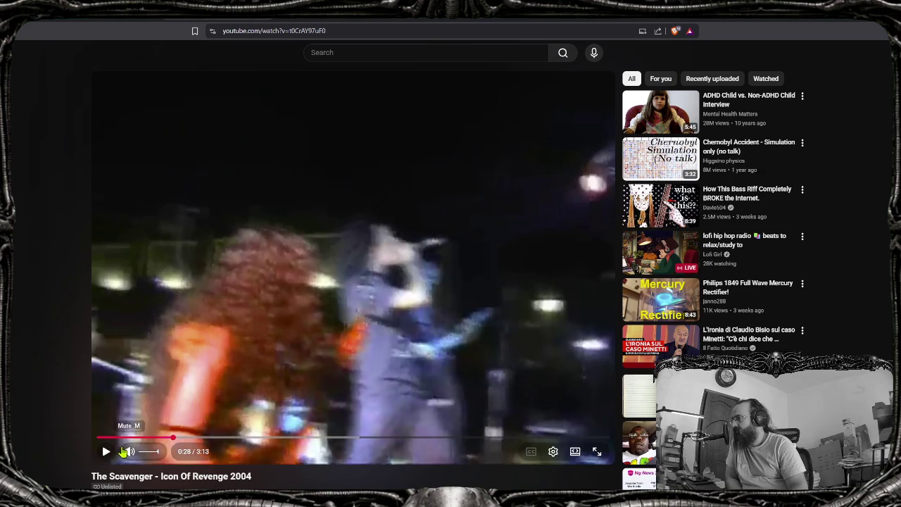
click(109, 452)
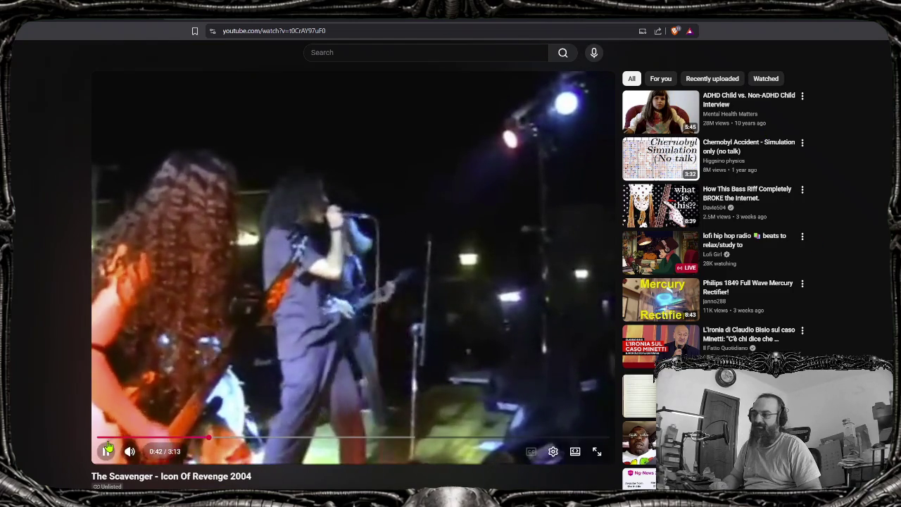
drag(153, 451, 149, 451)
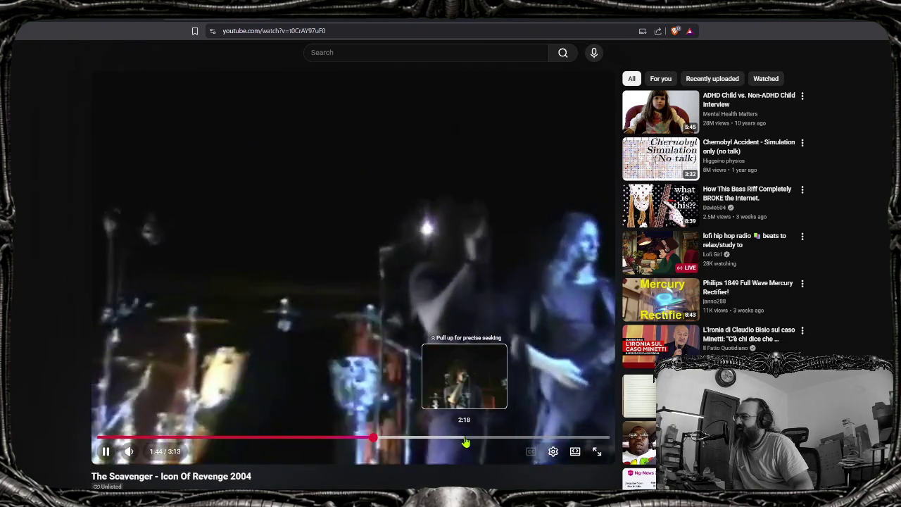
Skip 'The Scavenger - Icon Of Revenge 2004' ahead to 2:18 and pause it
key(l)
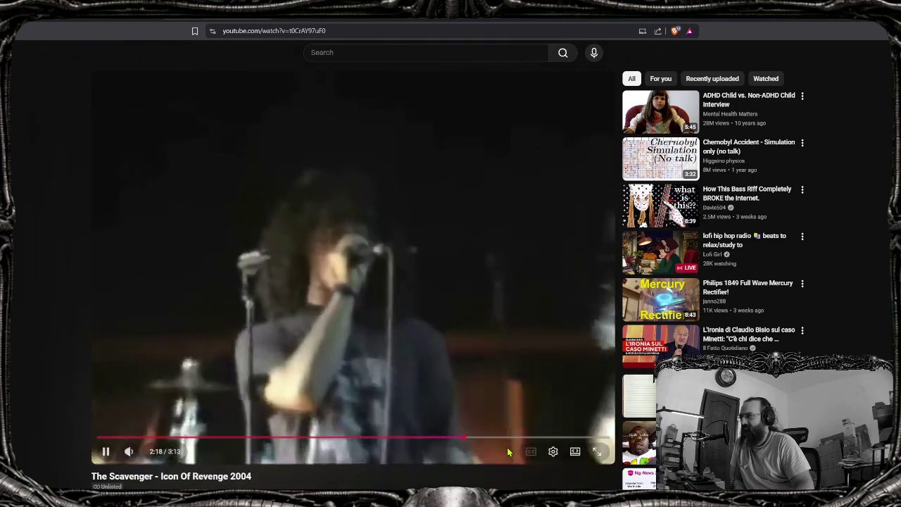
key(space)
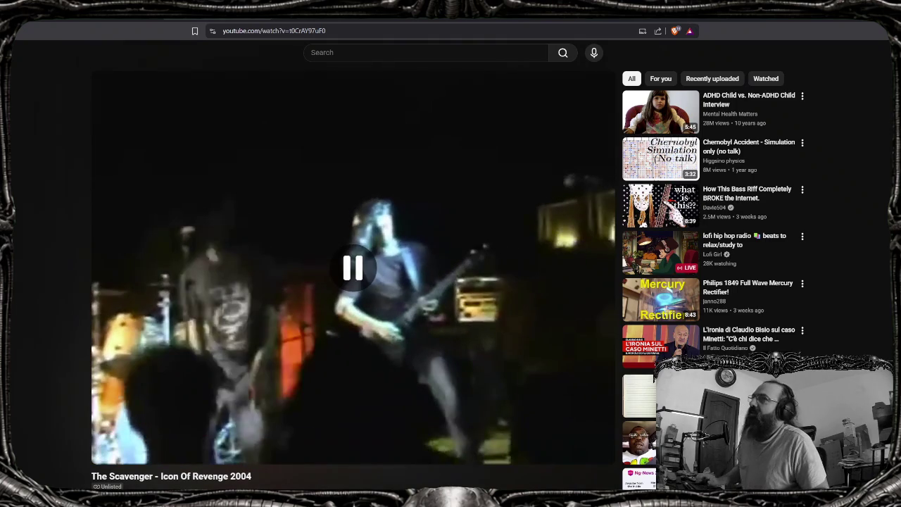
In the MINGW64 terminal, cd ../.. to the vowkeeper root and run 'zed .'
key(alt+Tab)
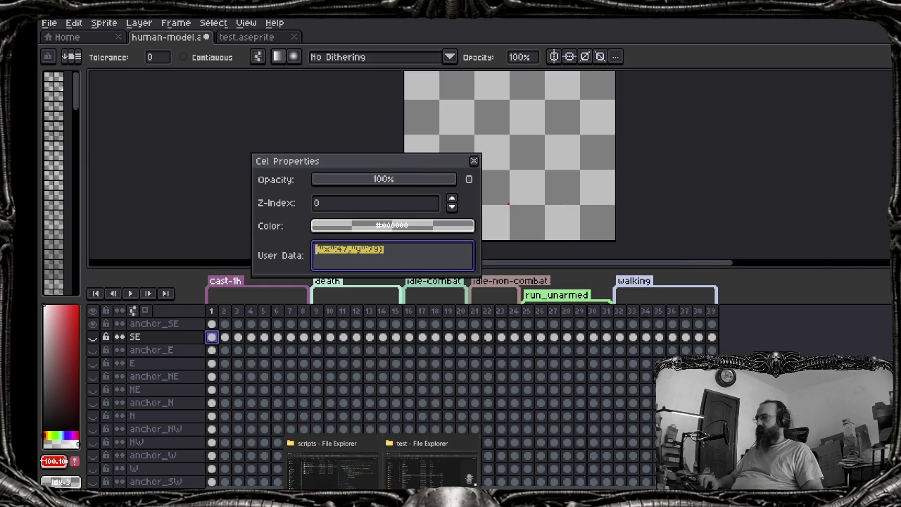
click(434, 461)
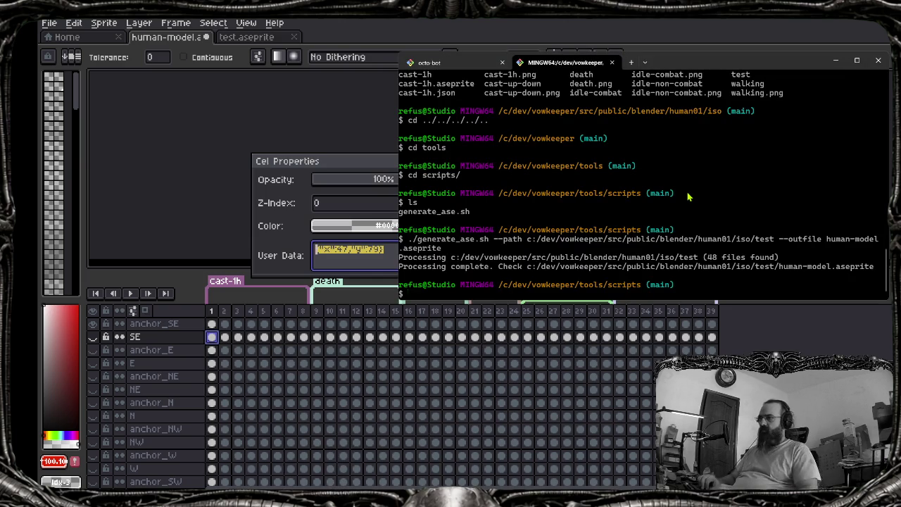
text(cd ../..)
key(Return)
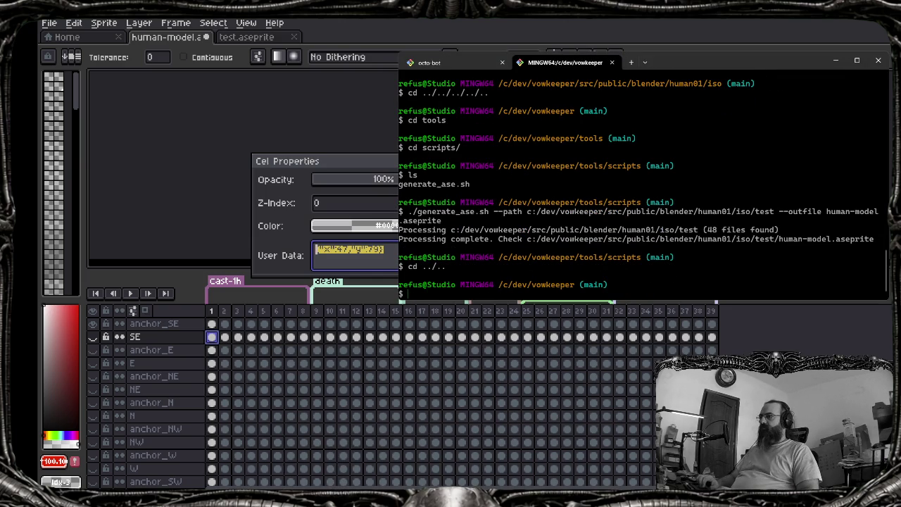
text(zed.)
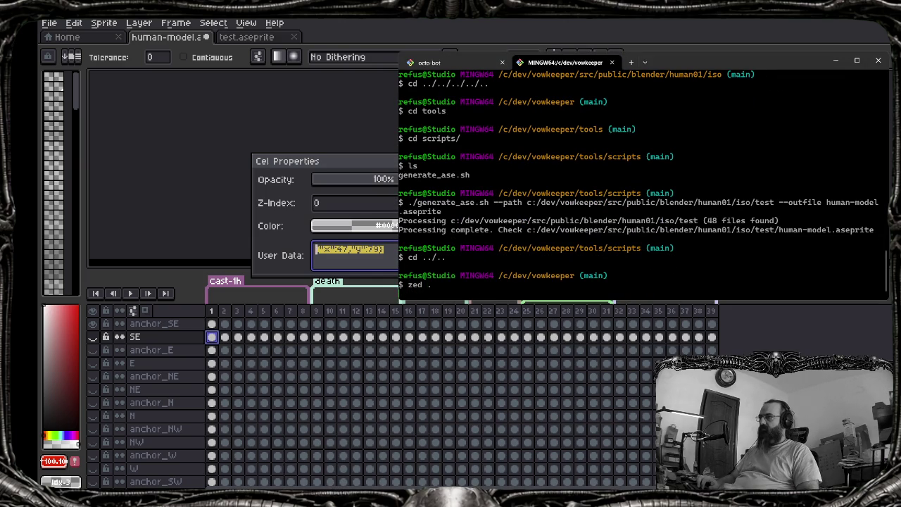
key(Return)
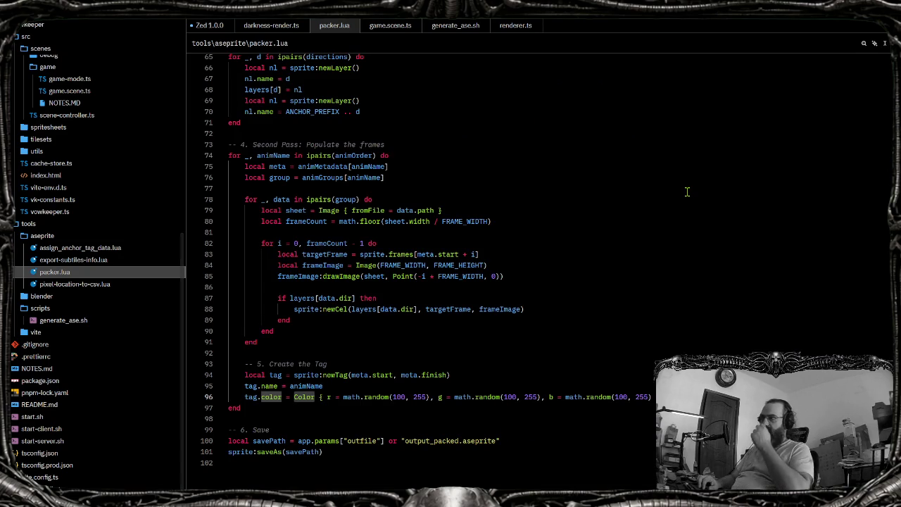
Delete 'local ' before nl on line 69 of packer.lua so it reassigns nl
key(b)
key(k)
key(k)
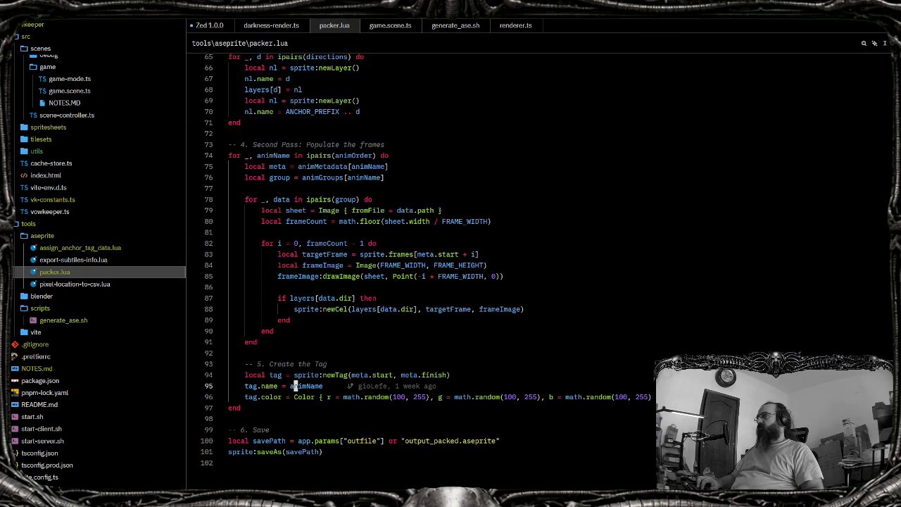
key(k)
key(k)
key(k)
key(k)
key(k)
key(k)
key(k)
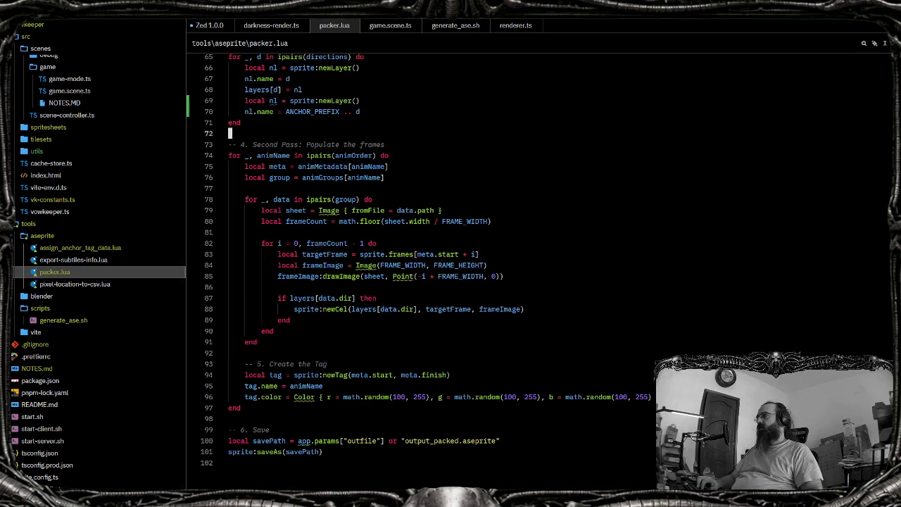
key(k)
key(k)
key(k)
key(b)
key(b)
key(b)
key(e)
key(k)
key(k)
key(k)
key(j)
key(j)
key(j)
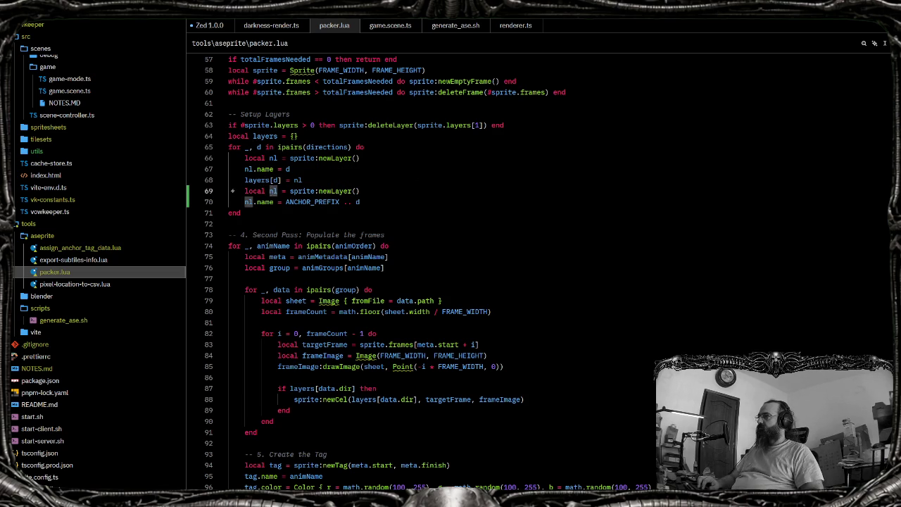
key(h)
key(b)
key(d)
key(w)
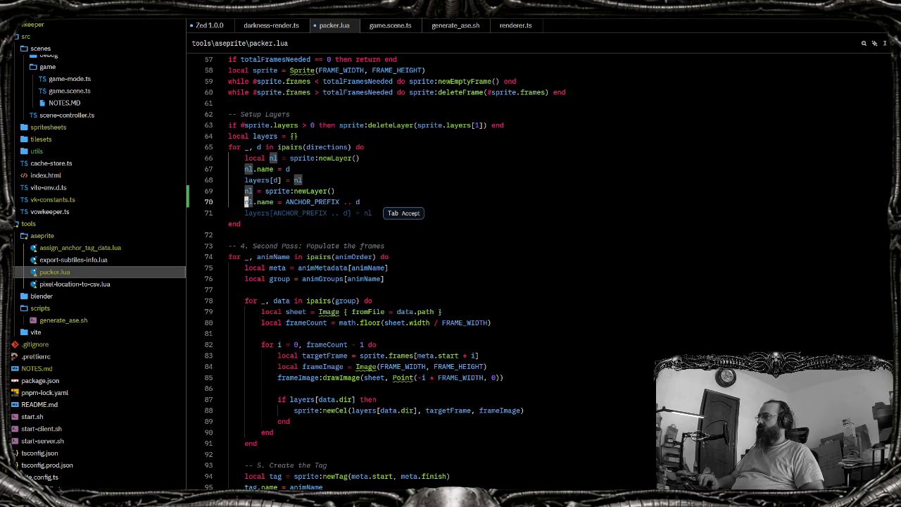
Open a new line 71 to start the nl follow-up, then switch to Brave
text(o)
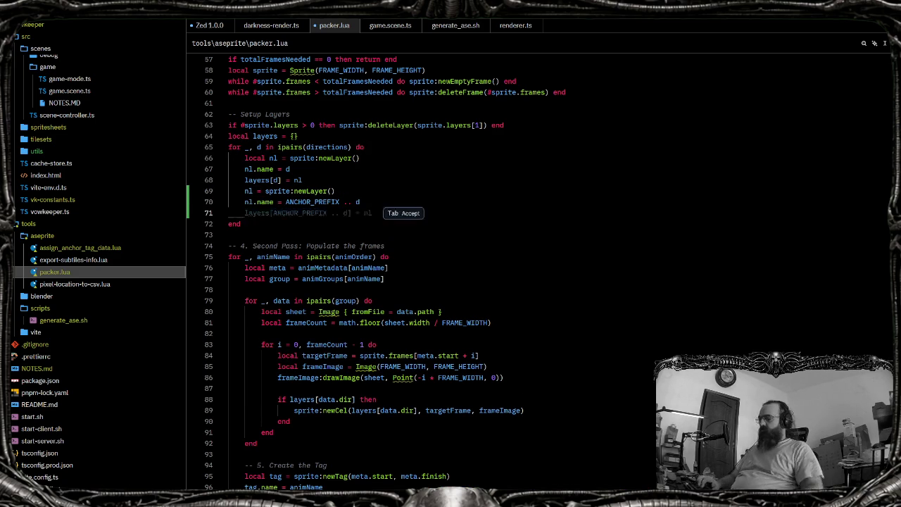
text(laye)
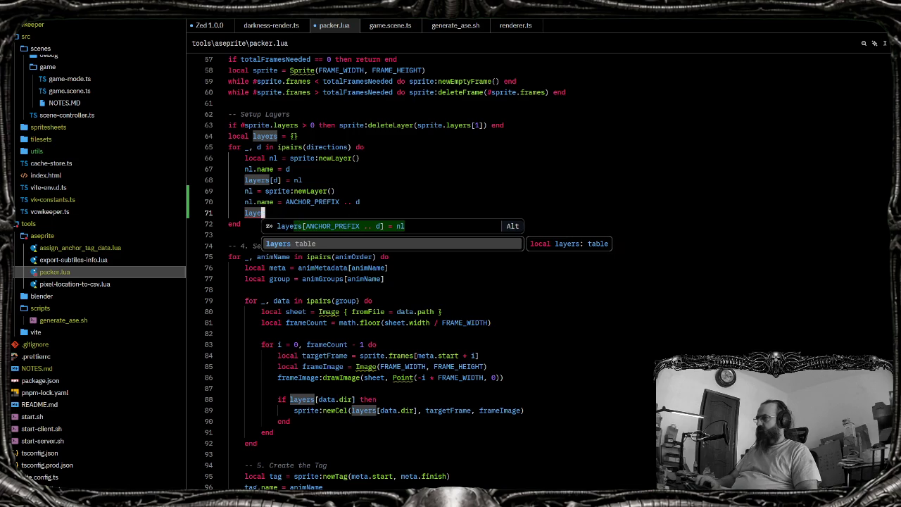
key(BackSpace)
key(BackSpace)
key(BackSpace)
key(BackSpace)
text(nl.)
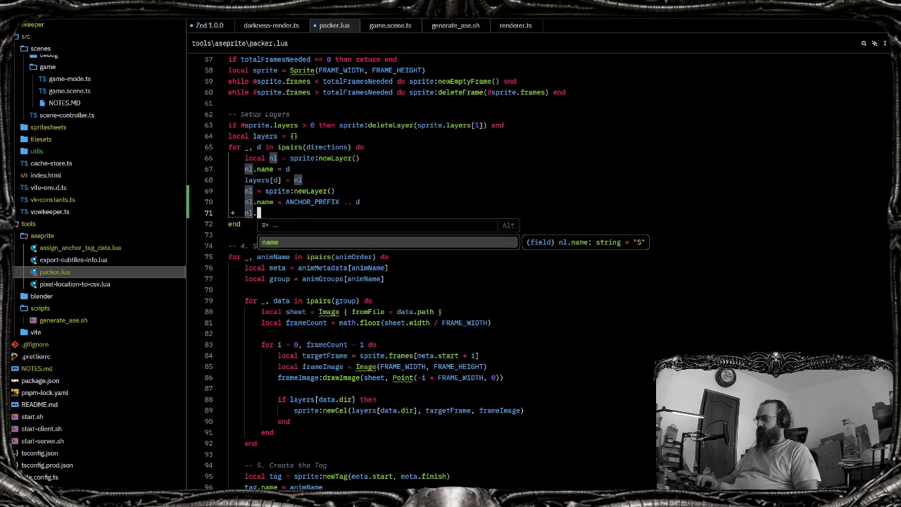
key(alt+Tab)
key(alt+Tab)
key(Escape)
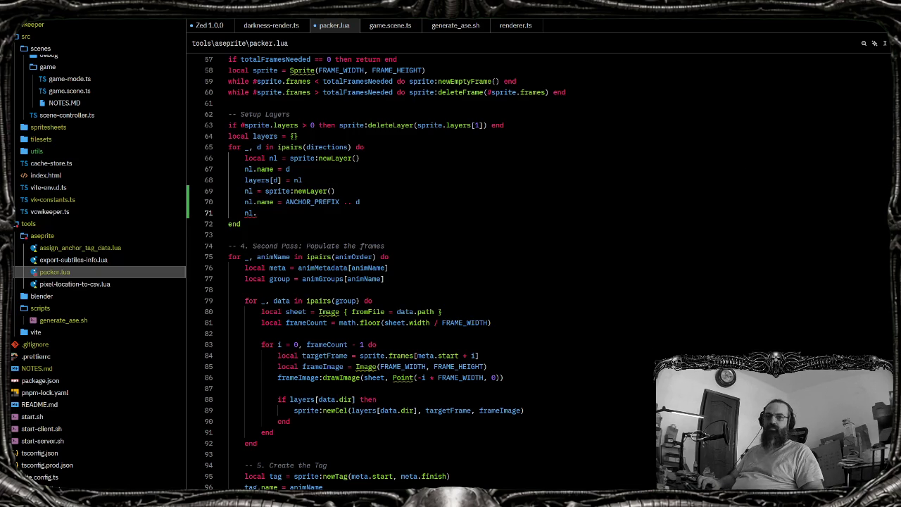
key(alt+Tab)
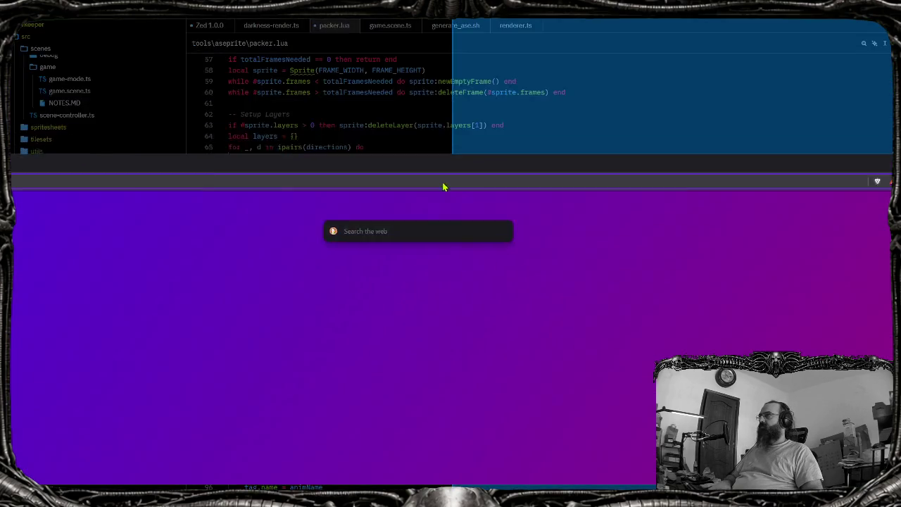
Search the web for 'aseprite api' and open the official Aseprite API reference
text(aseprite api)
key(Return)
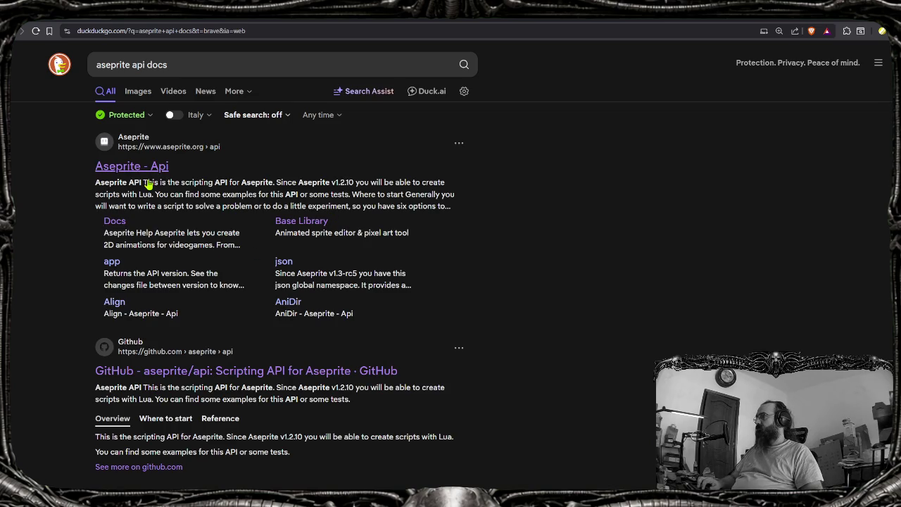
click(137, 166)
Scroll down to Classes/objects and open the Layer class documentation
scroll(190, 331, down, 4)
scroll(190, 331, down, 3)
scroll(177, 334, down, 2)
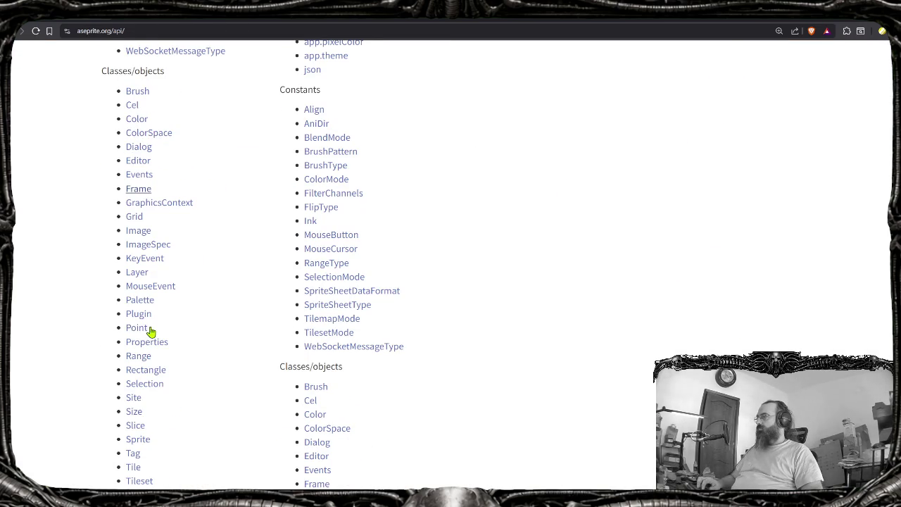
click(140, 273)
Find 'cel' on the Layer page and scroll through the matching sections
key(ctrl+f)
text(cel)
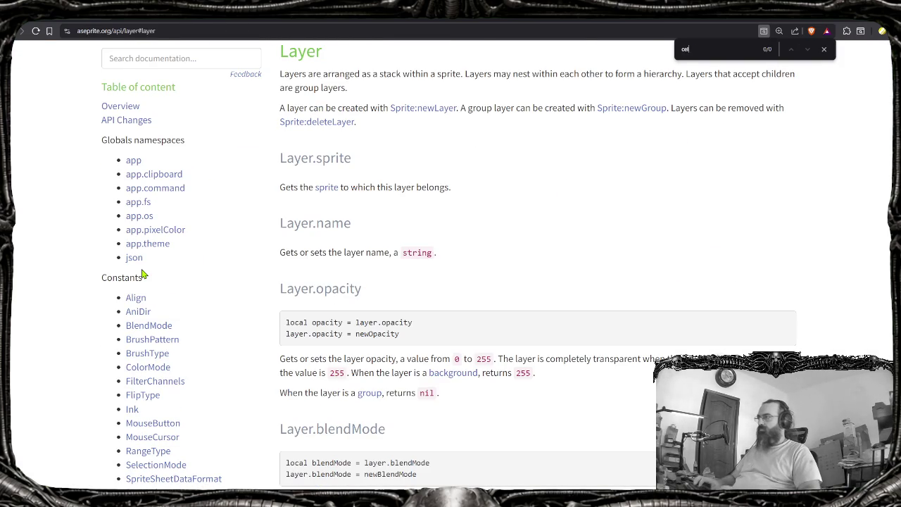
scroll(420, 275, down, 3)
scroll(420, 293, down, 5)
scroll(422, 293, up, 6)
scroll(432, 295, down, 1)
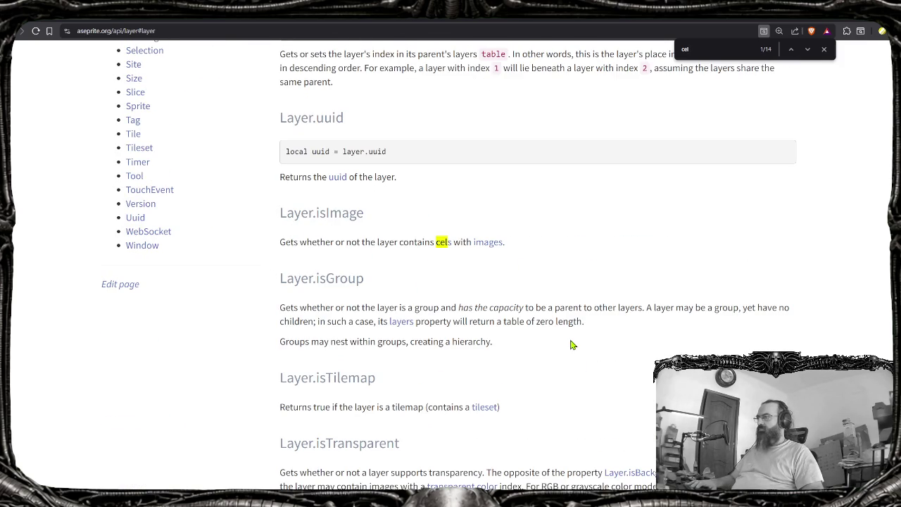
scroll(572, 345, up, 1)
scroll(571, 344, down, 5)
scroll(571, 345, down, 6)
scroll(571, 344, down, 2)
scroll(571, 345, down, 1)
scroll(571, 345, down, 4)
scroll(571, 345, down, 3)
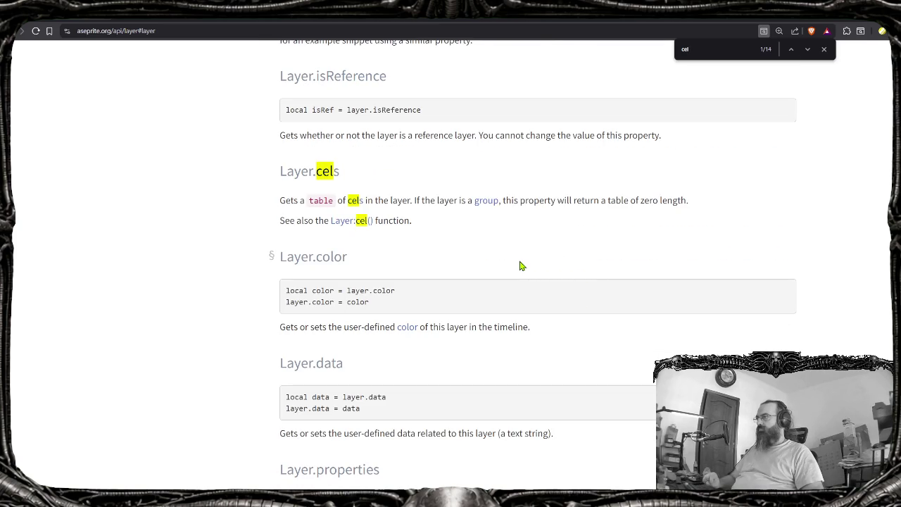
scroll(478, 261, down, 4)
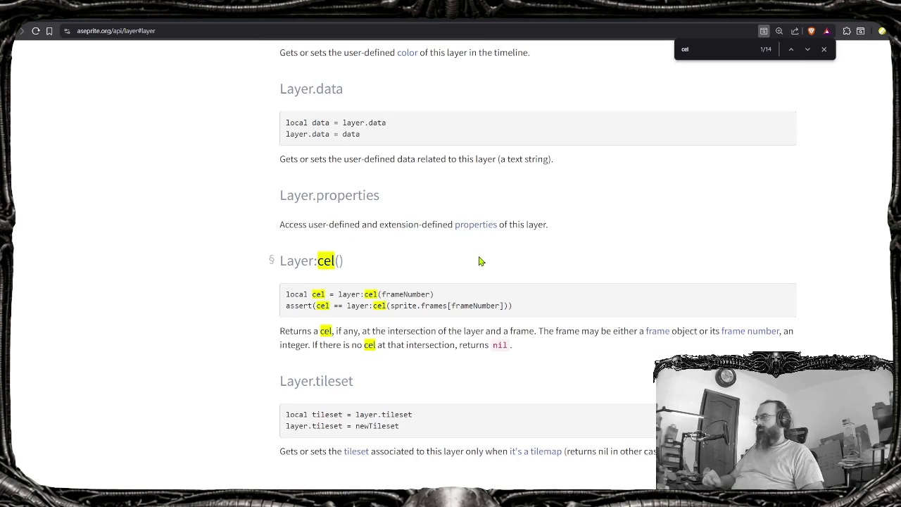
scroll(483, 269, up, 5)
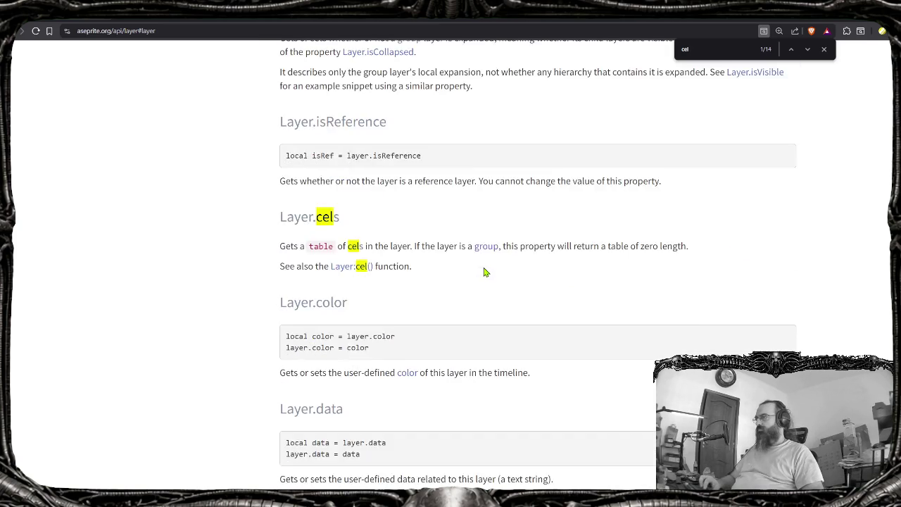
scroll(486, 276, up, 5)
scroll(488, 280, up, 6)
scroll(488, 280, up, 5)
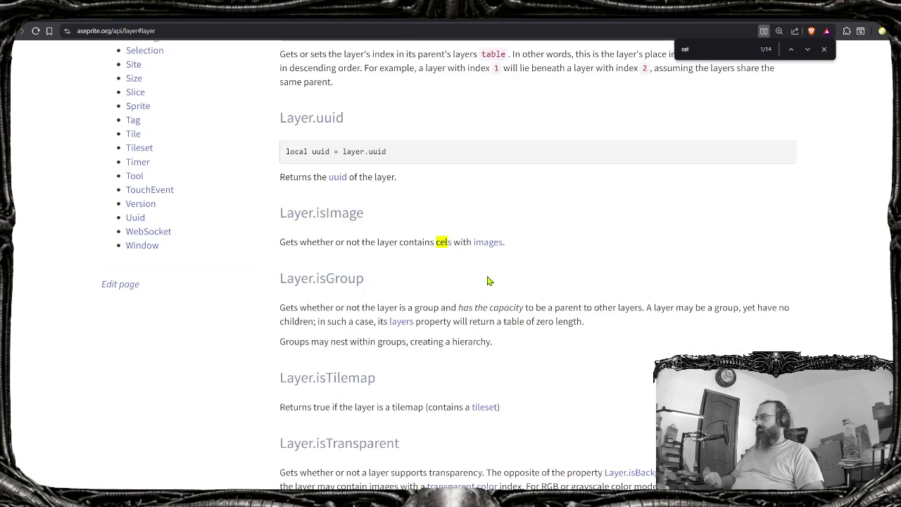
scroll(489, 281, up, 3)
scroll(473, 279, up, 2)
scroll(473, 279, up, 2)
scroll(473, 279, up, 2)
scroll(473, 279, up, 1)
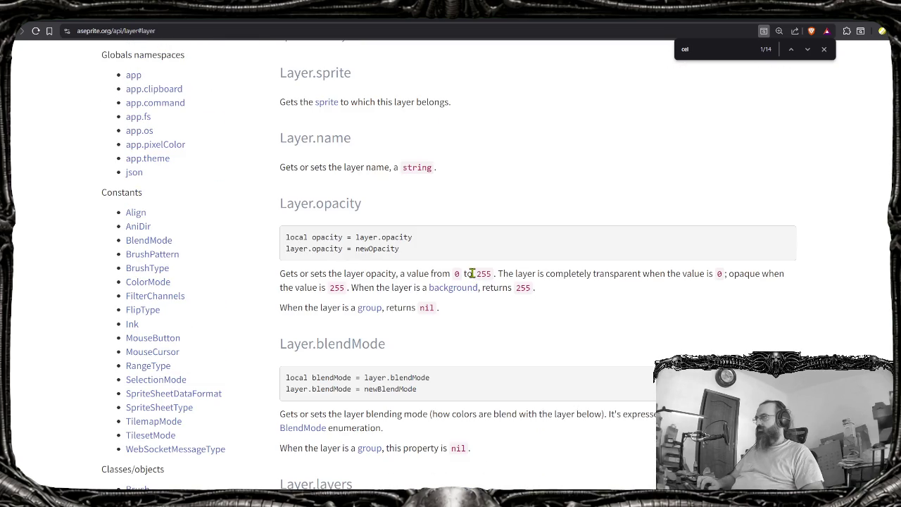
scroll(472, 273, up, 2)
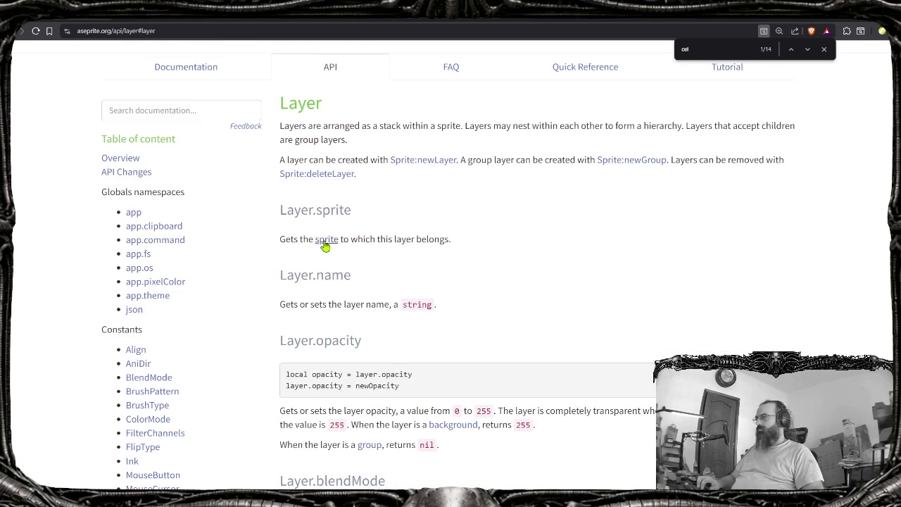
scroll(385, 282, down, 1)
scroll(331, 239, down, 1)
scroll(316, 267, down, 1)
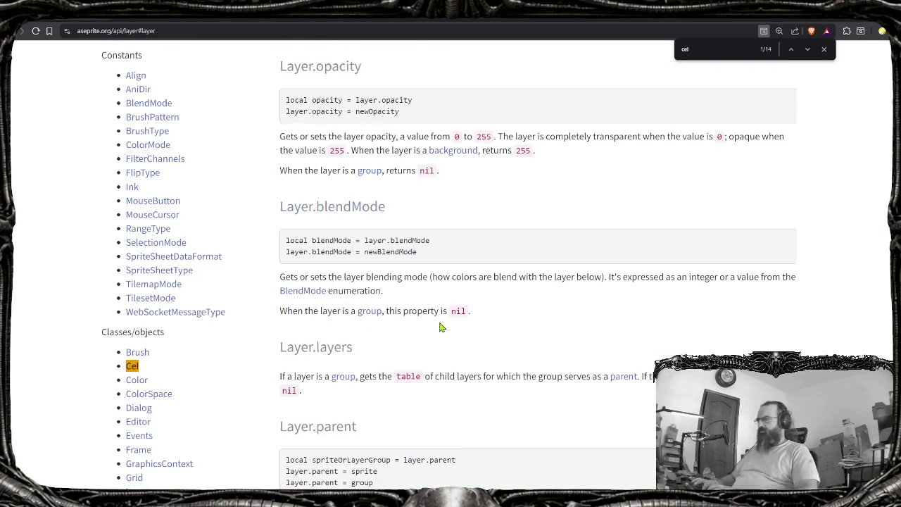
Search the page for 'sprite' and step through to match 17/17 in the Layer:cel() example
text(sprite)
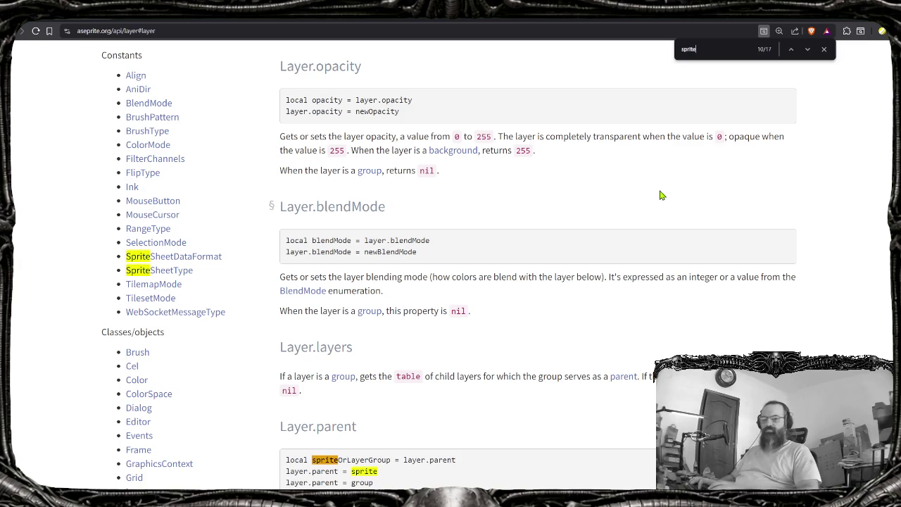
scroll(706, 211, down, 2)
scroll(697, 214, up, 2)
key(Return)
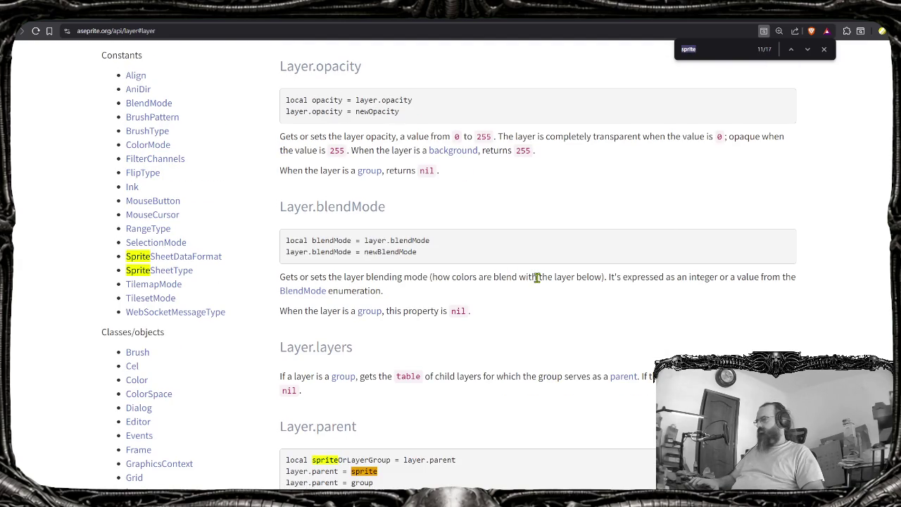
scroll(359, 380, down, 3)
key(Return)
key(Return)
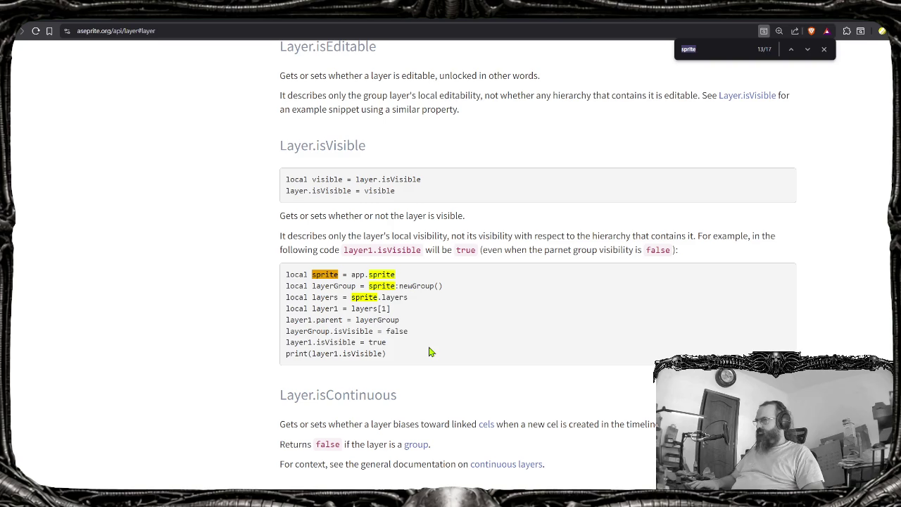
key(Return)
key(Return)
key(Return)
key(Return)
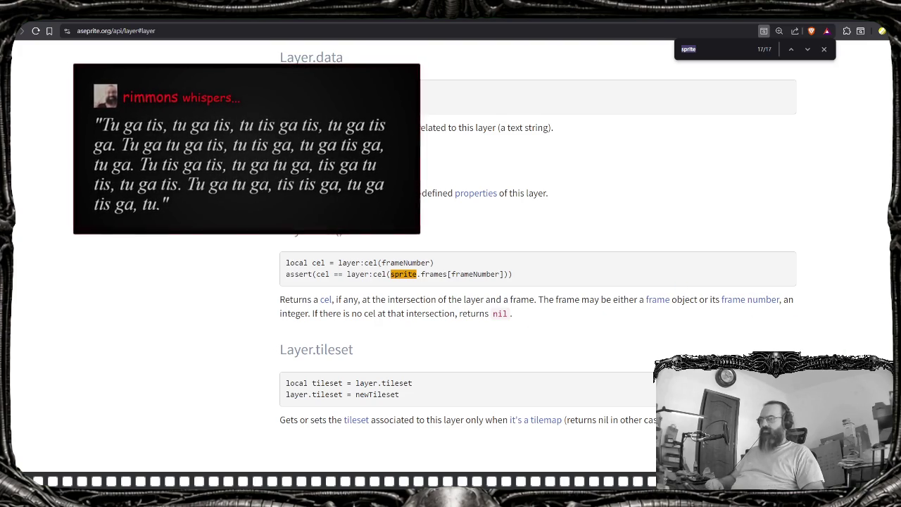
scroll(538, 281, down, 1)
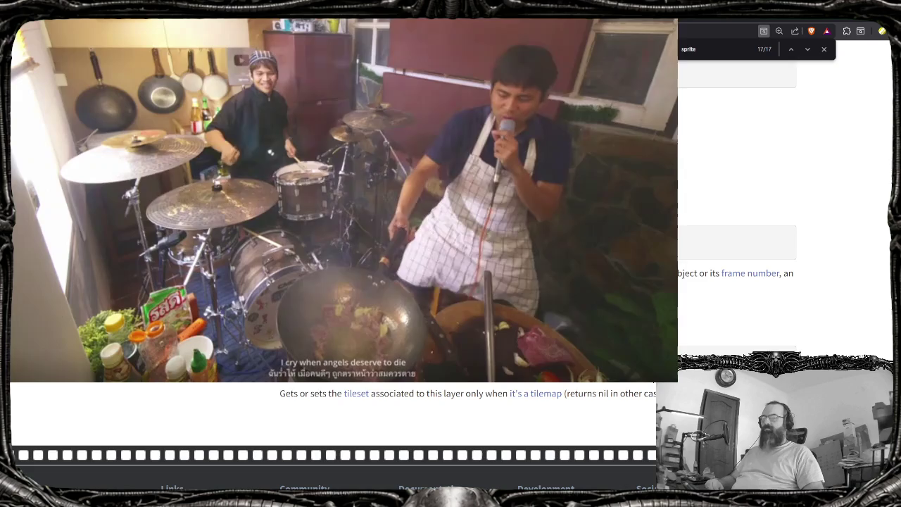
scroll(739, 253, down, 3)
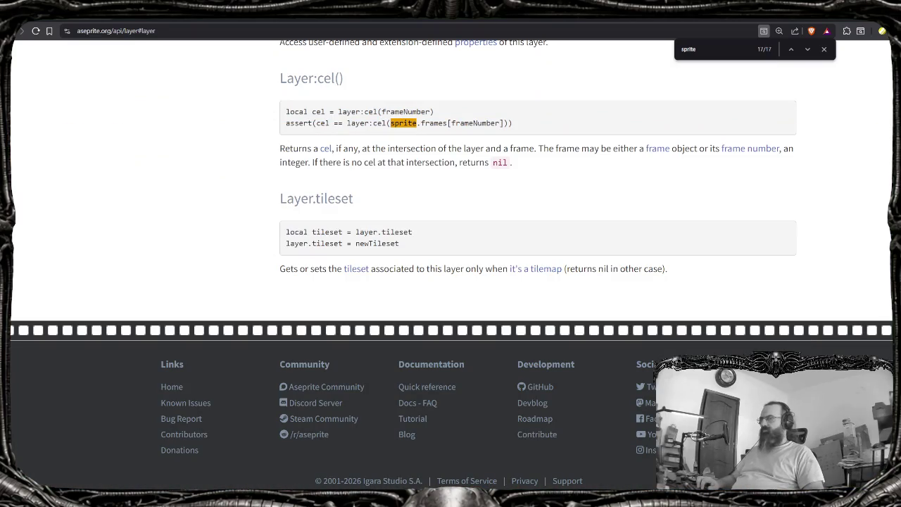
Look up 'frame' mentions on the Layer page, then return to packer.lua in Zed
scroll(858, 317, up, 10)
scroll(851, 298, up, 3)
scroll(851, 297, down, 11)
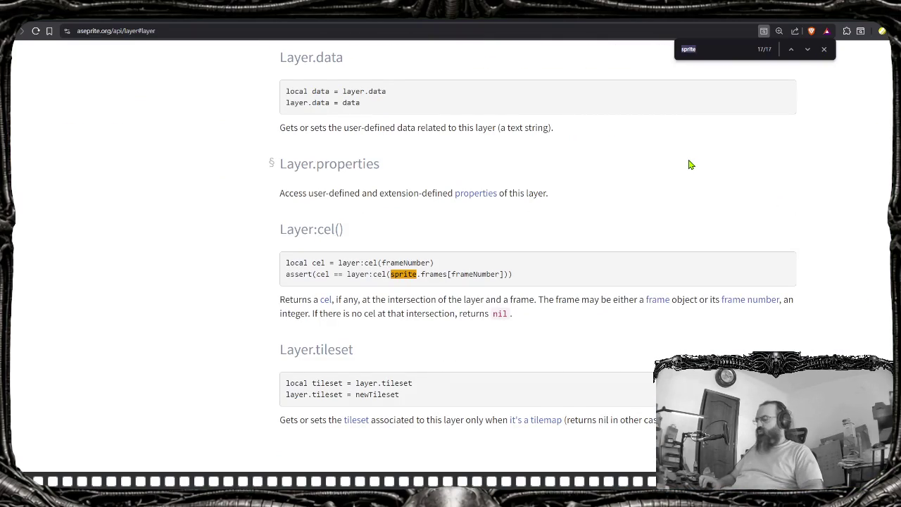
text(frame)
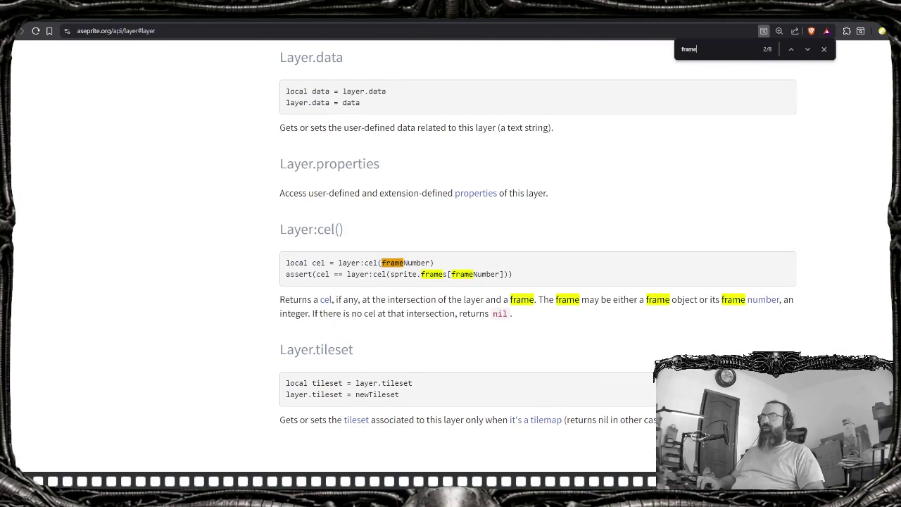
scroll(852, 143, up, 10)
scroll(852, 143, up, 4)
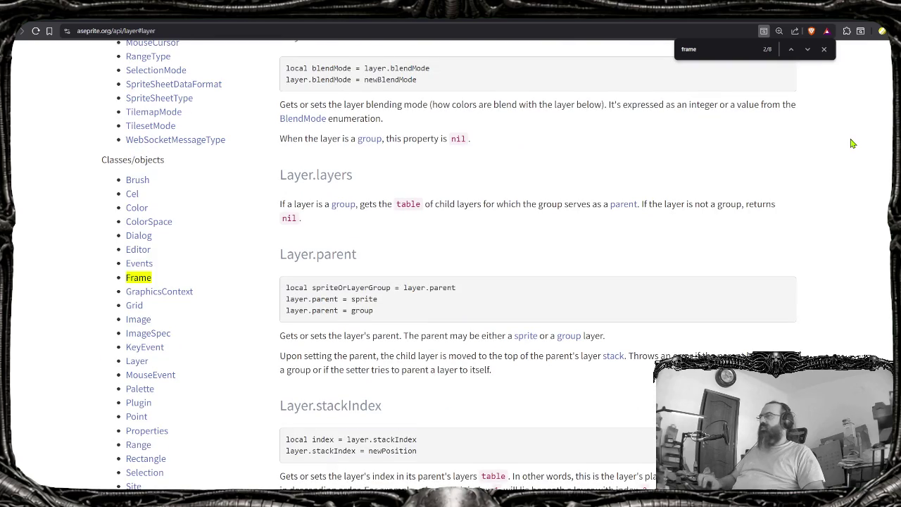
scroll(850, 134, up, 2)
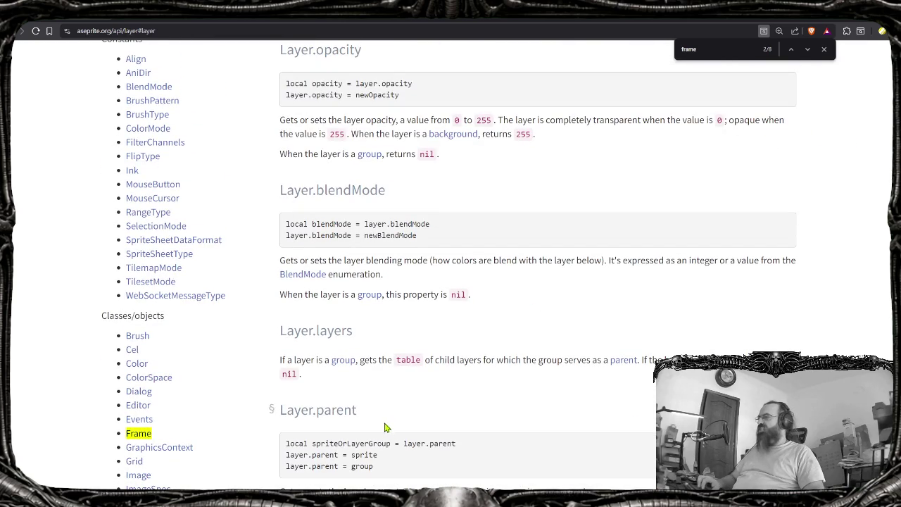
scroll(141, 408, down, 1)
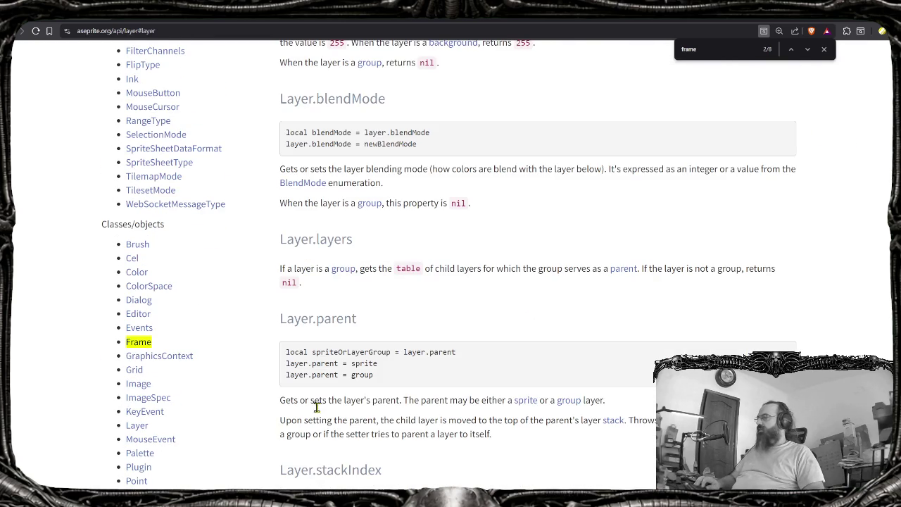
key(alt+Tab)
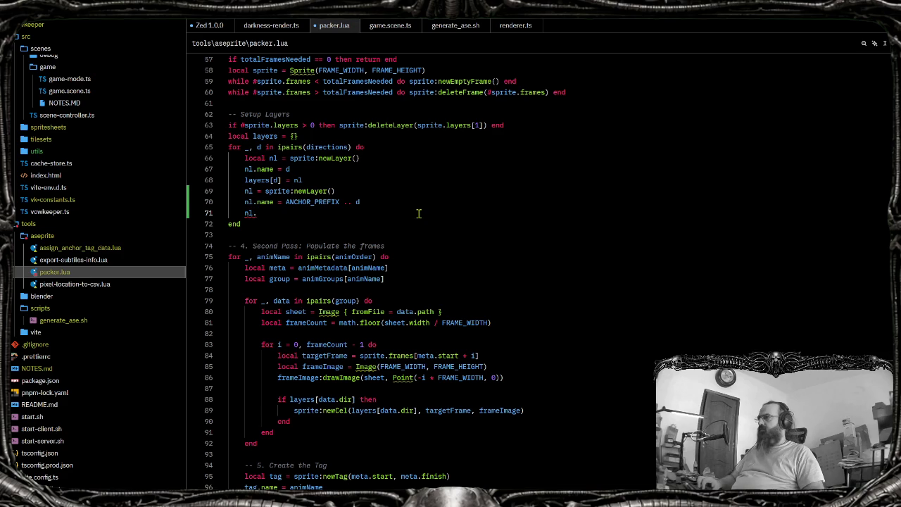
Replace the unfinished 'nl.' on line 71 with 'sprite:fra' and browse autocomplete before returning to the docs
key(BackSpace)
key(BackSpace)
key(BackSpace)
key(Up)
key(Up)
key(Up)
key(Down)
key(Down)
key(Down)
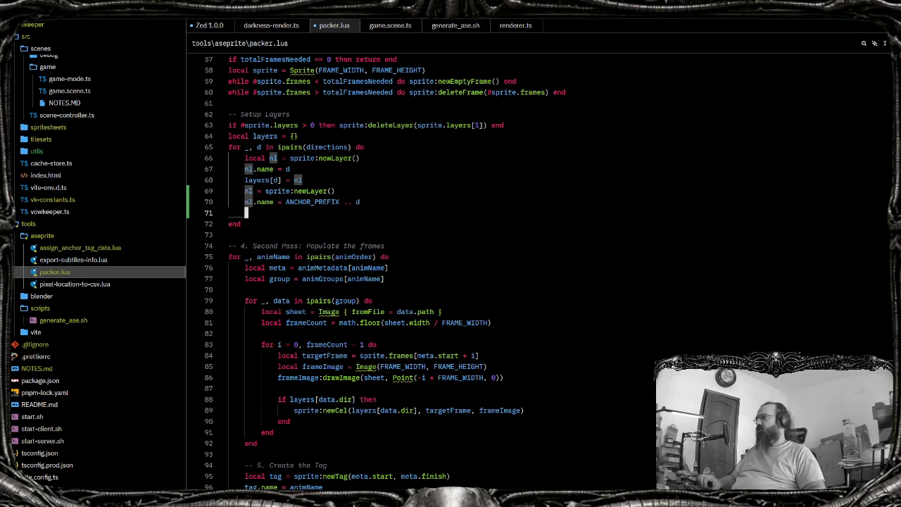
text(sprite)
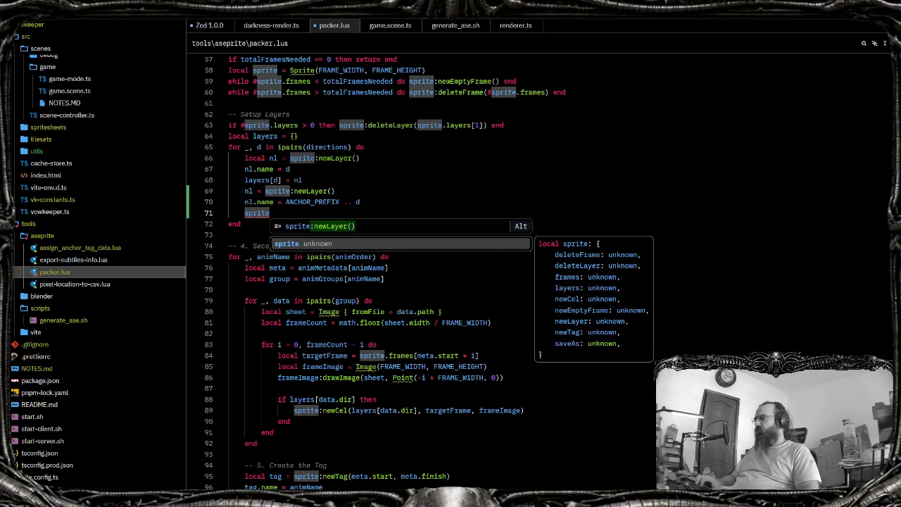
text(:f)
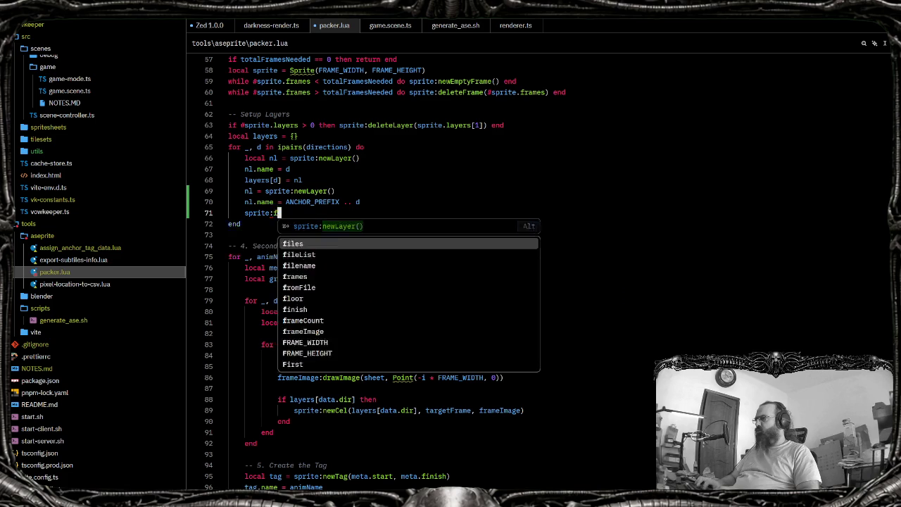
text(ra)
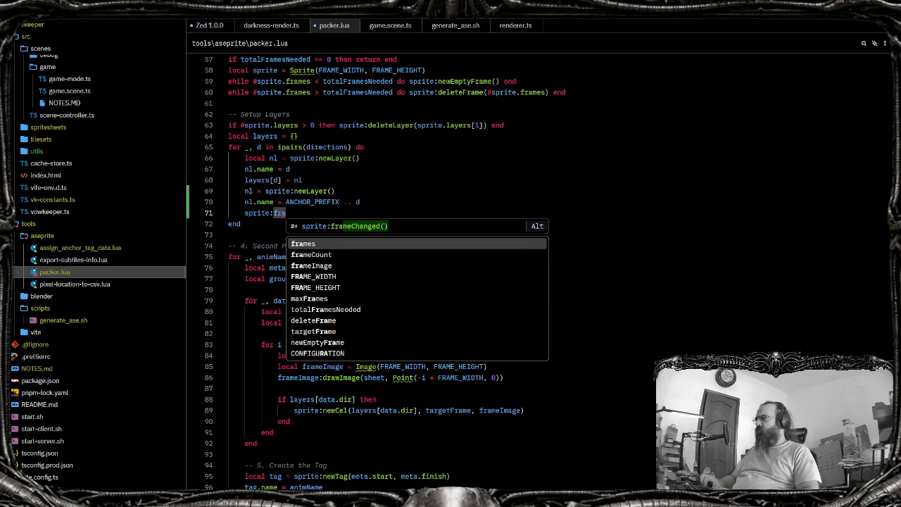
key(Escape)
scroll(383, 226, up, 15)
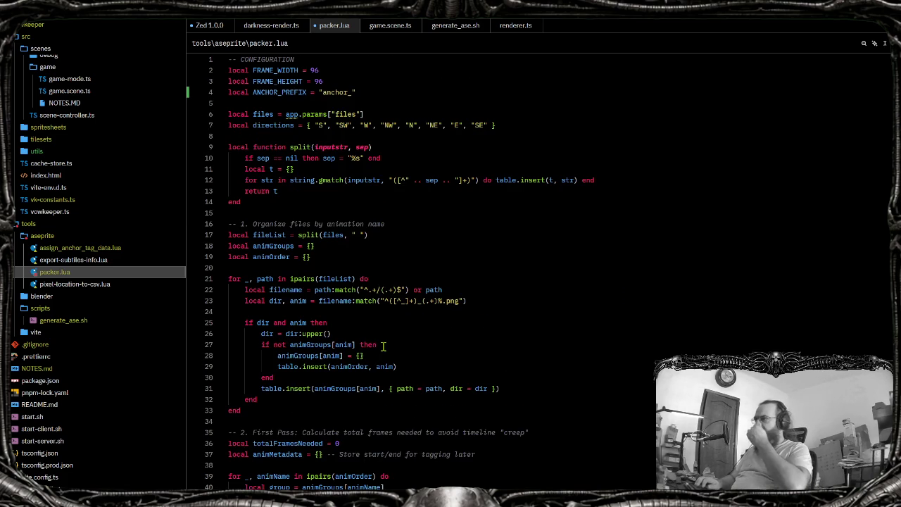
key(alt+Tab)
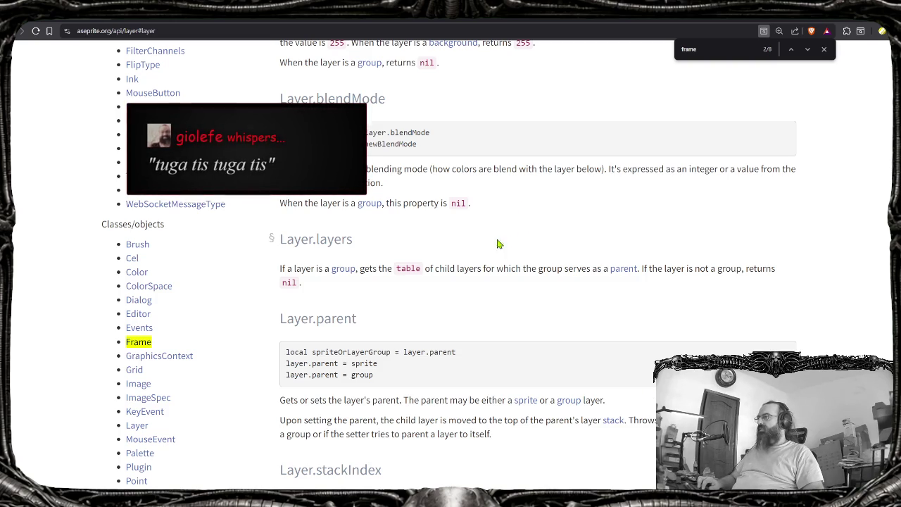
scroll(388, 266, down, 1)
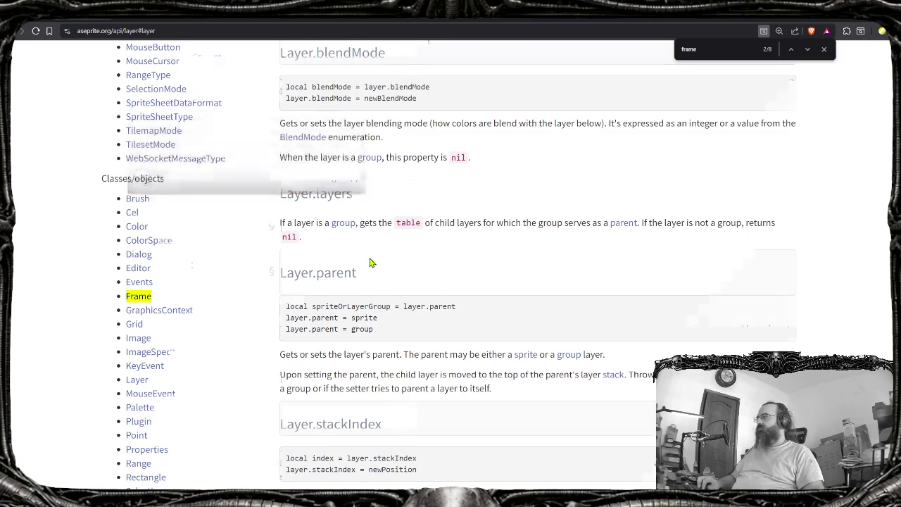
scroll(372, 263, down, 1)
scroll(388, 310, up, 2)
scroll(402, 346, up, 2)
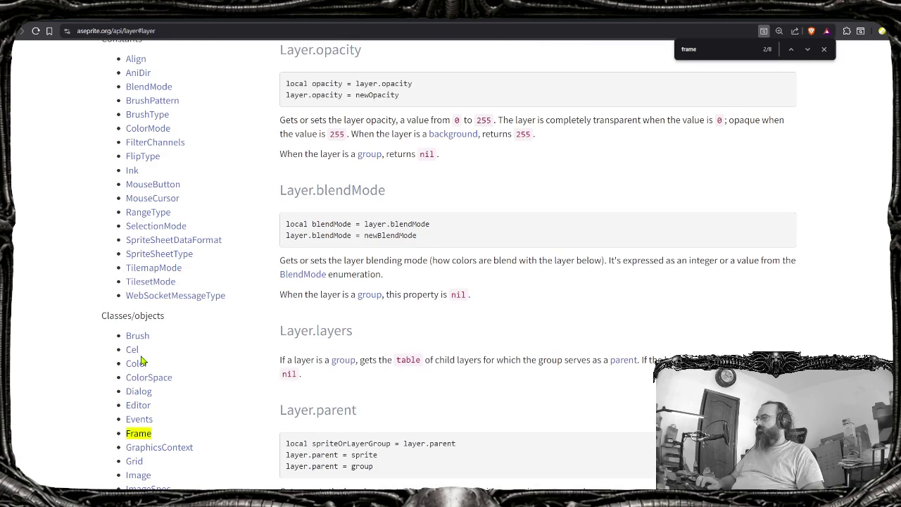
scroll(148, 366, up, 1)
scroll(161, 376, up, 1)
scroll(236, 233, up, 2)
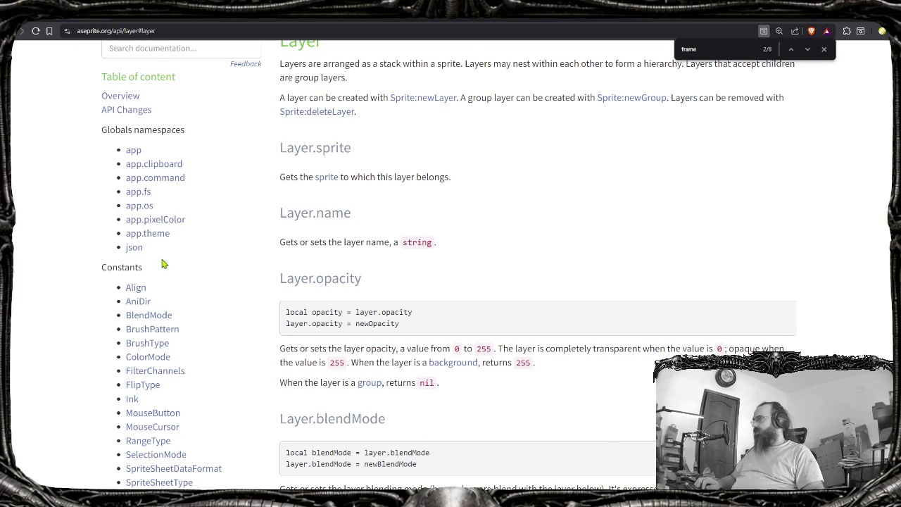
scroll(162, 264, down, 1)
scroll(164, 278, down, 1)
scroll(173, 296, down, 1)
scroll(171, 298, down, 1)
scroll(168, 301, down, 2)
scroll(544, 293, up, 1)
scroll(494, 295, up, 5)
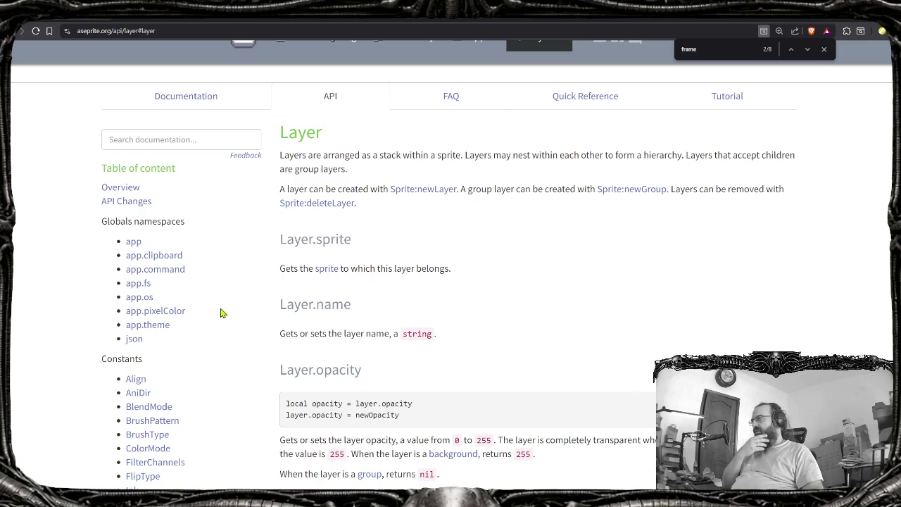
scroll(224, 310, down, 3)
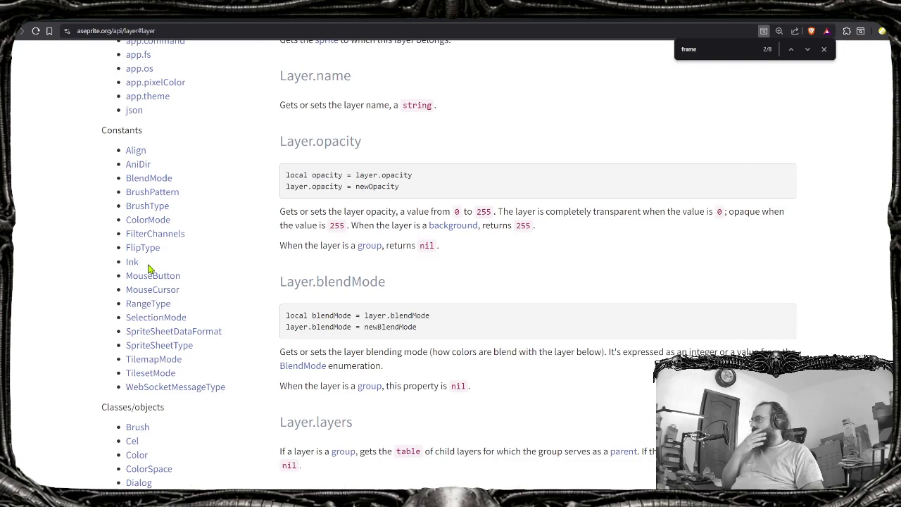
scroll(151, 281, down, 2)
Open the Cel class page and read through Cel.sprite, Cel.layer, Cel.frame and beyond
click(131, 306)
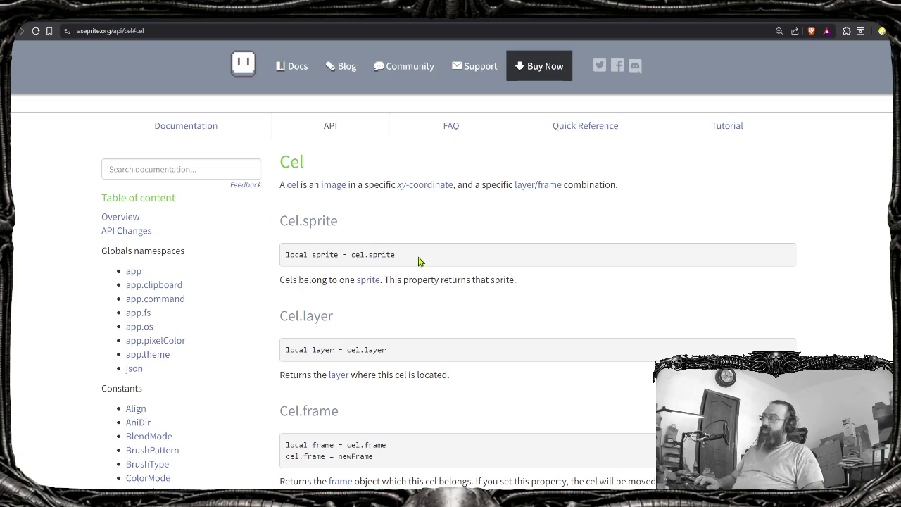
scroll(179, 346, down, 2)
scroll(173, 342, down, 1)
scroll(175, 362, down, 1)
scroll(156, 354, down, 1)
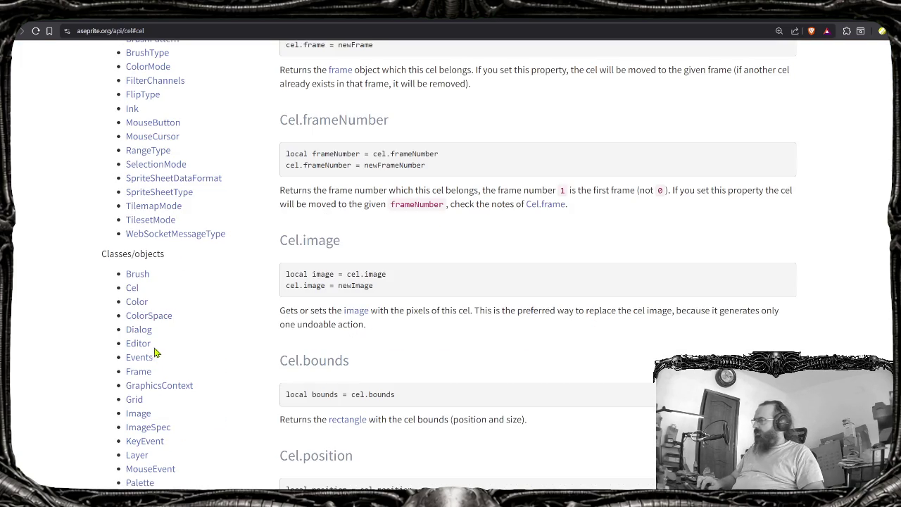
scroll(306, 284, up, 4)
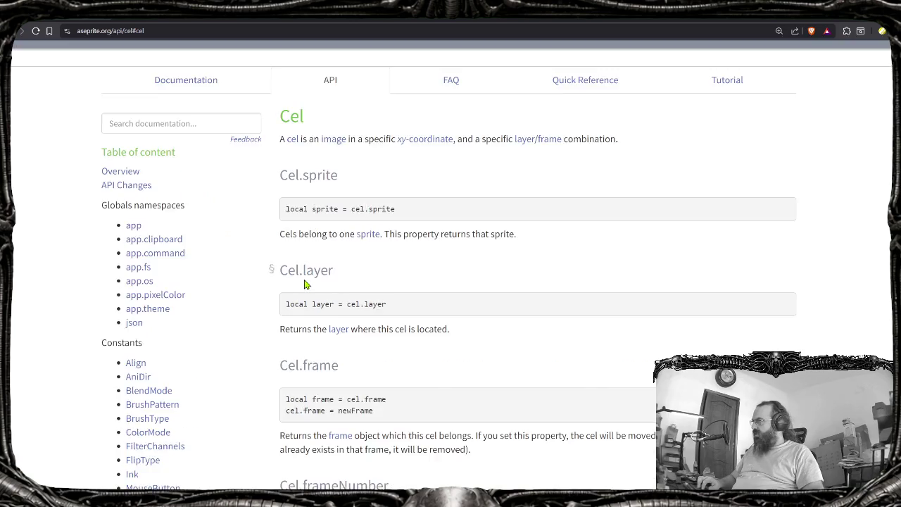
scroll(306, 283, up, 1)
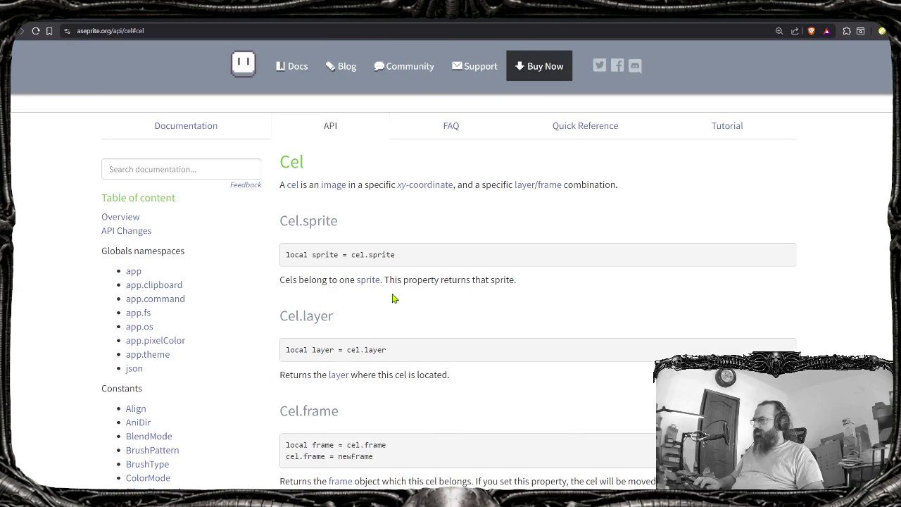
scroll(491, 299, down, 1)
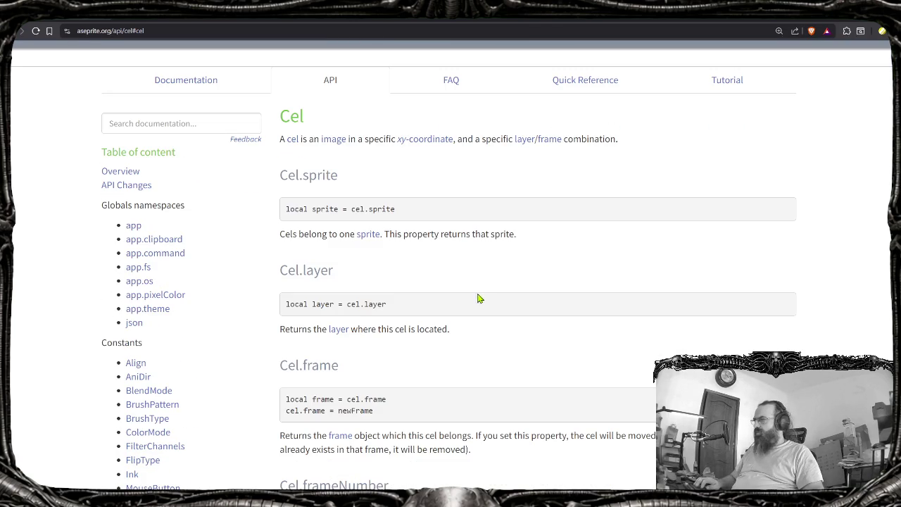
scroll(370, 366, down, 1)
scroll(370, 363, down, 1)
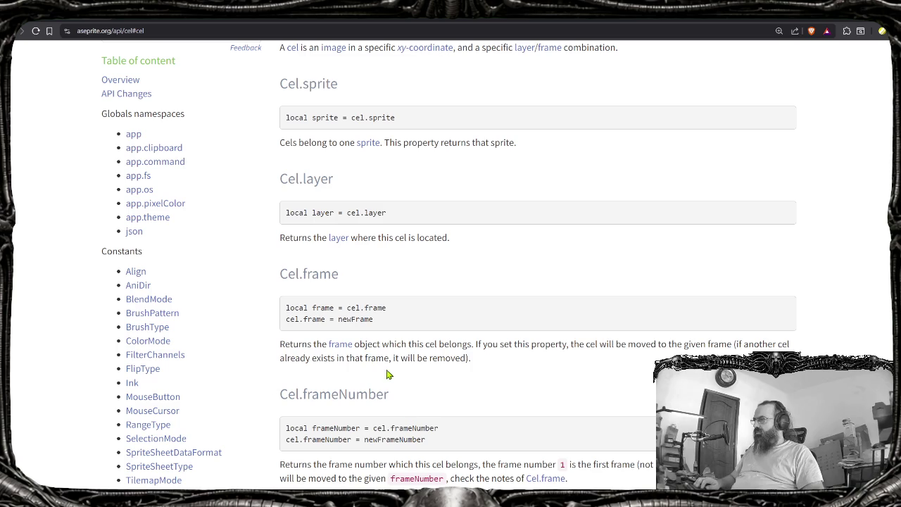
scroll(434, 362, down, 1)
scroll(483, 368, down, 1)
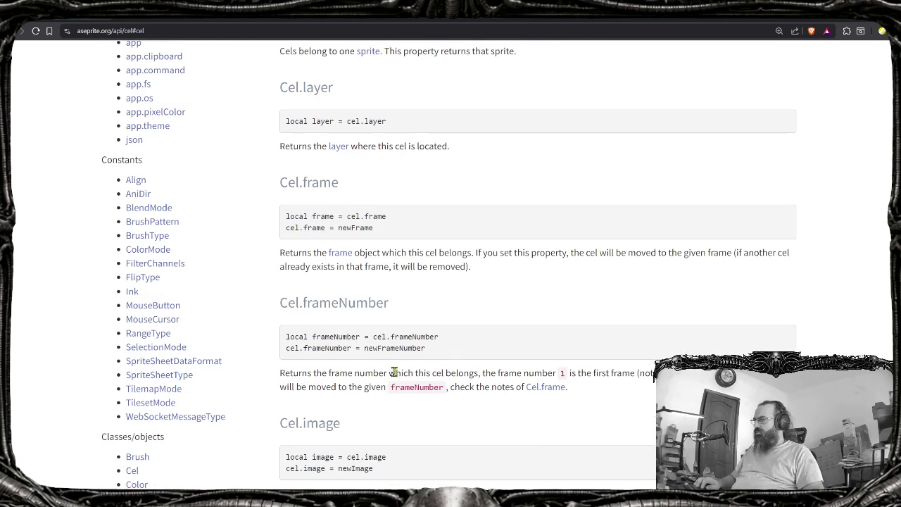
scroll(380, 374, down, 2)
scroll(382, 346, down, 1)
scroll(382, 346, down, 1)
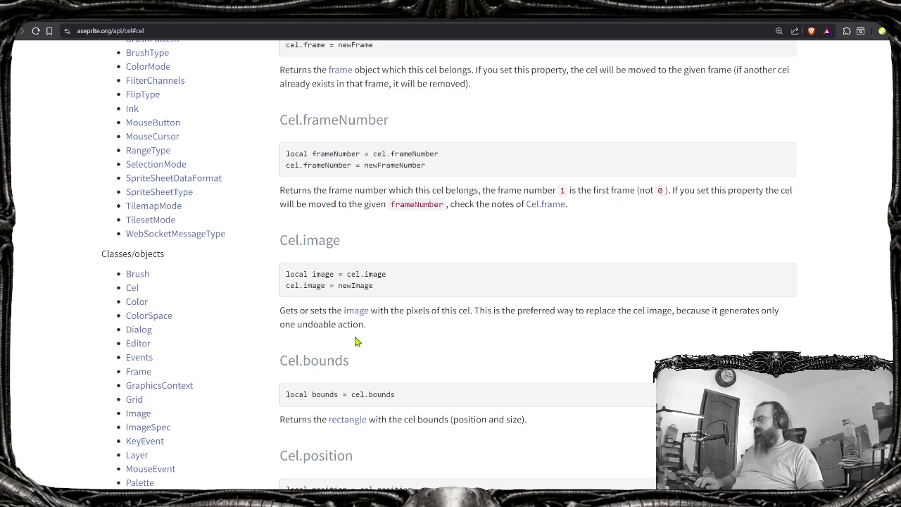
scroll(364, 343, down, 3)
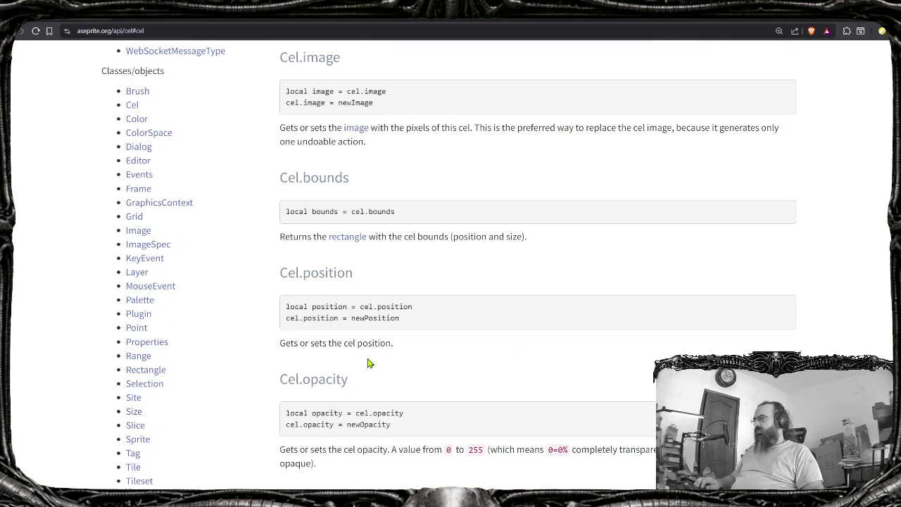
scroll(367, 362, down, 3)
scroll(367, 362, down, 3)
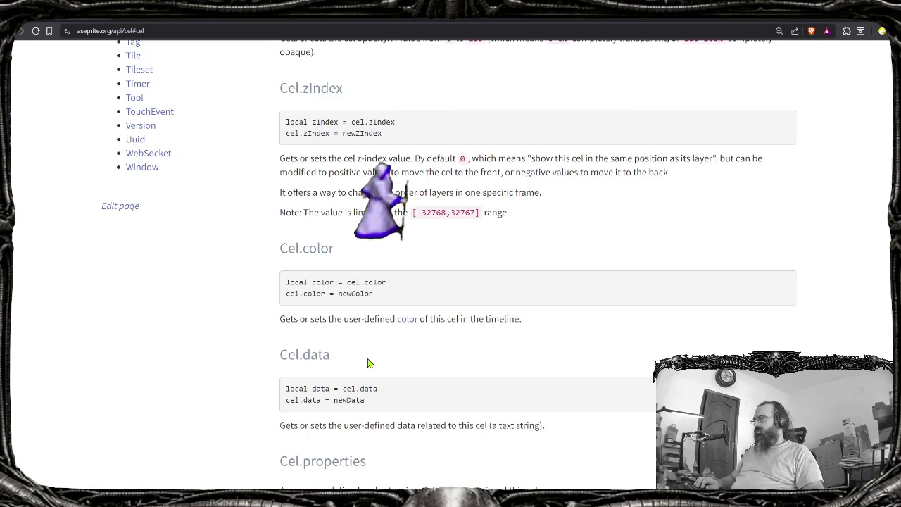
scroll(367, 363, down, 3)
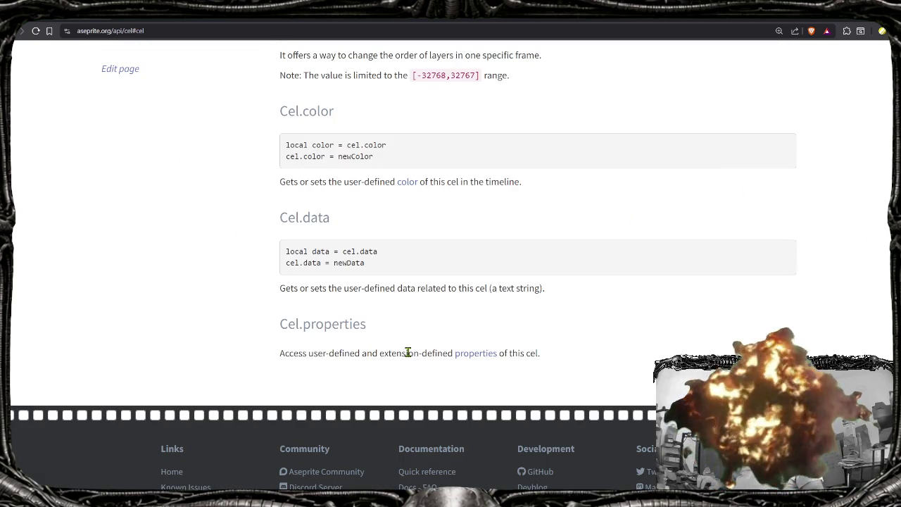
scroll(408, 352, up, 3)
scroll(408, 371, up, 8)
scroll(409, 374, up, 5)
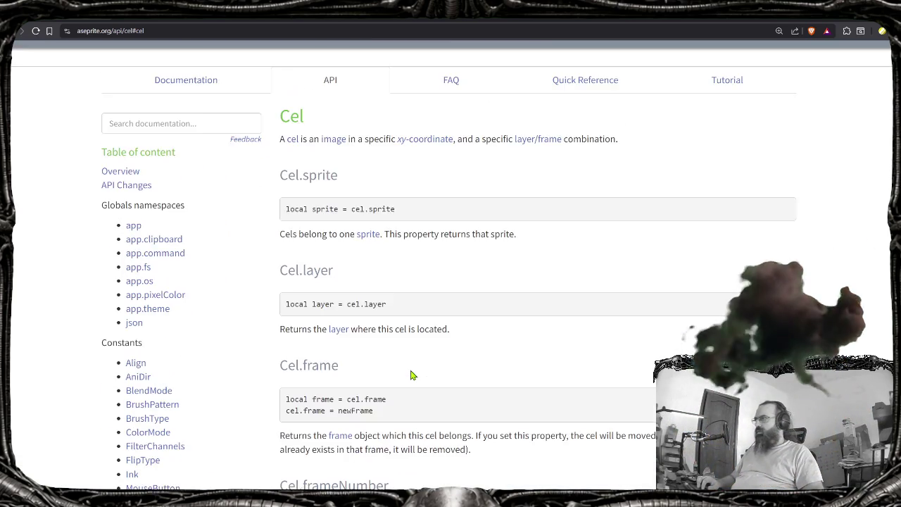
scroll(412, 375, up, 1)
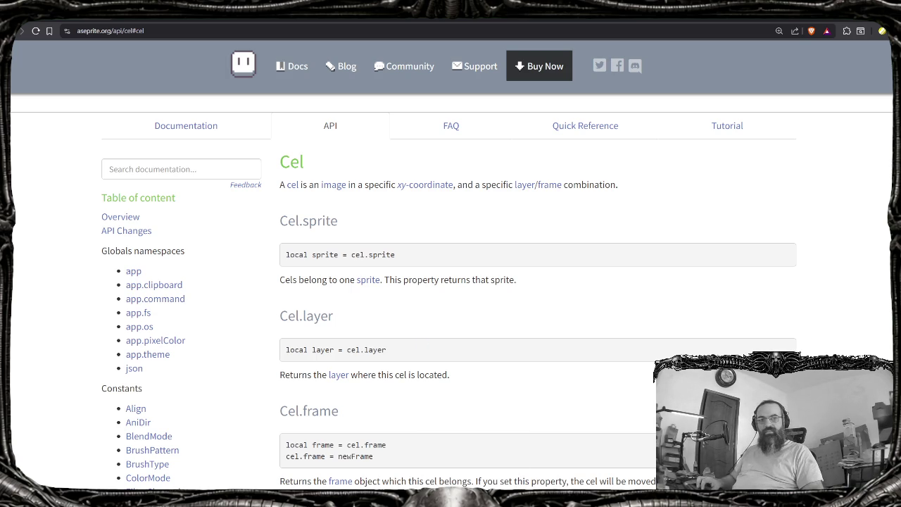
Restore and enlarge the Twitch window, close the clip tab, then minimize it
click(450, 493)
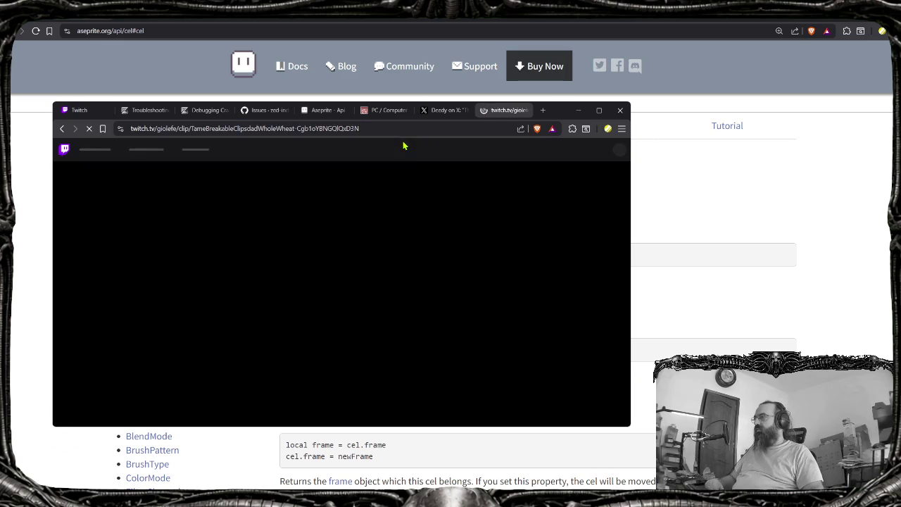
drag(625, 427, 732, 472)
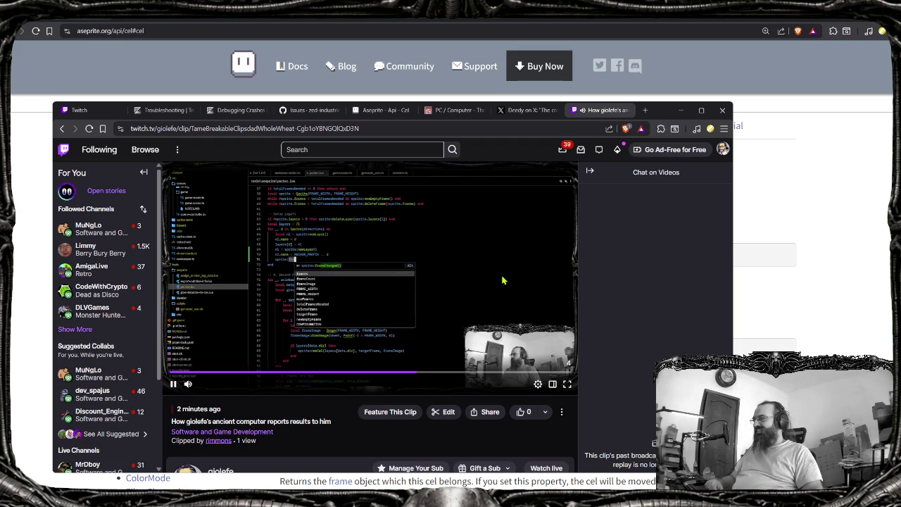
middle_click(603, 112)
click(679, 110)
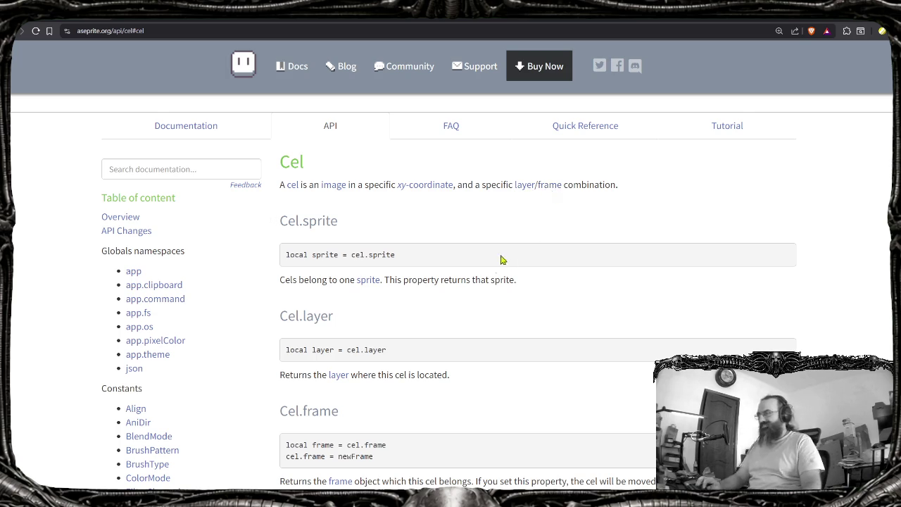
scroll(493, 267, down, 1)
scroll(456, 309, down, 1)
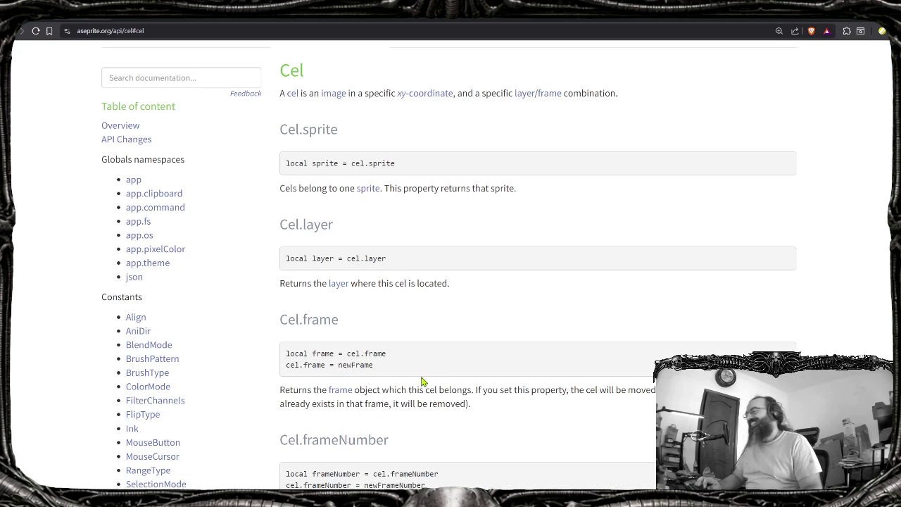
scroll(403, 383, down, 1)
scroll(422, 351, down, 1)
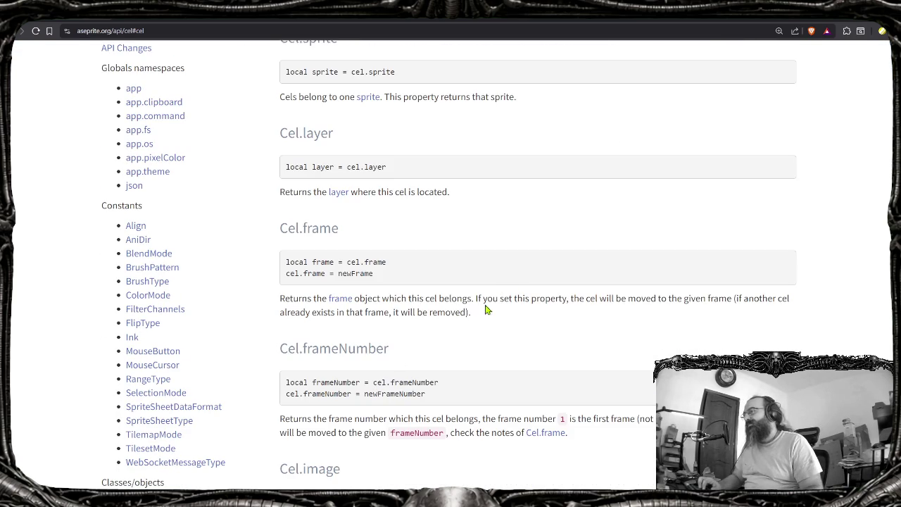
scroll(422, 340, down, 1)
scroll(407, 340, down, 1)
scroll(406, 338, down, 2)
scroll(406, 338, down, 5)
scroll(416, 329, down, 2)
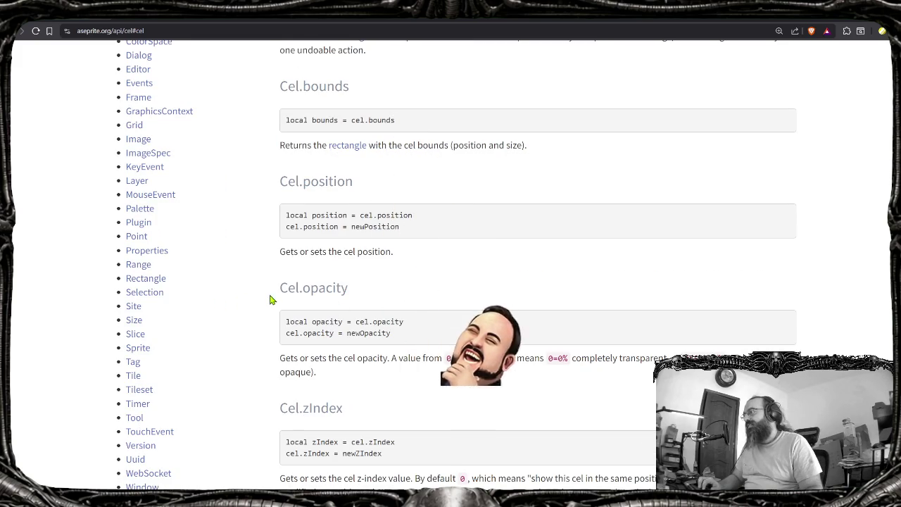
scroll(225, 299, down, 1)
scroll(211, 331, up, 2)
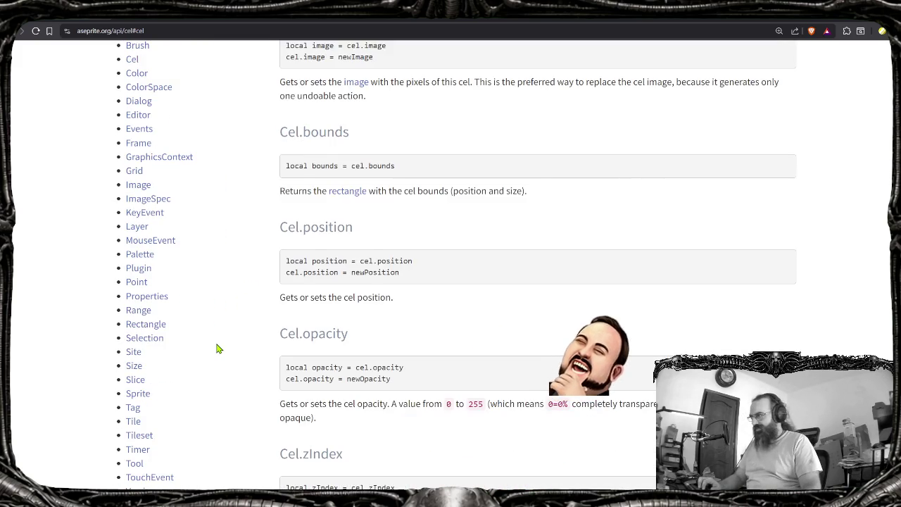
scroll(218, 348, up, 2)
Open the Frame class page and read Frame.sprite, frameNumber, duration, previous and next
click(138, 233)
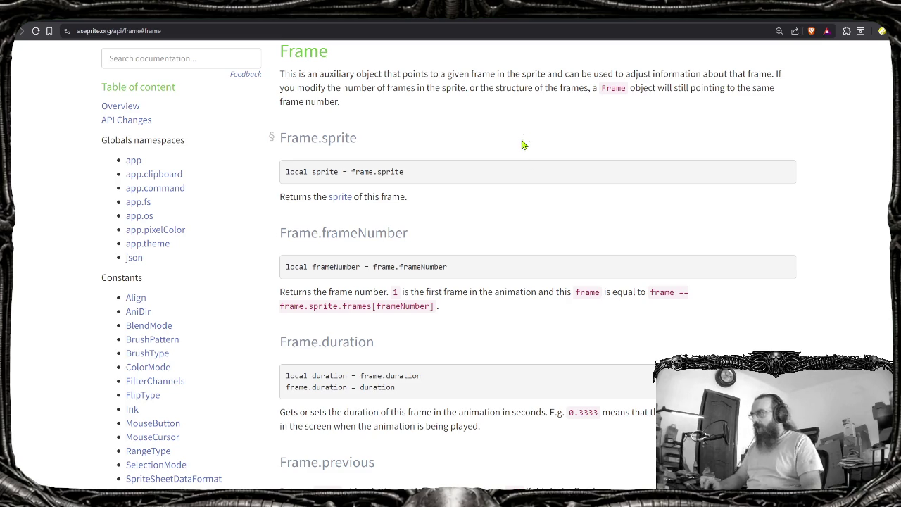
scroll(467, 297, up, 1)
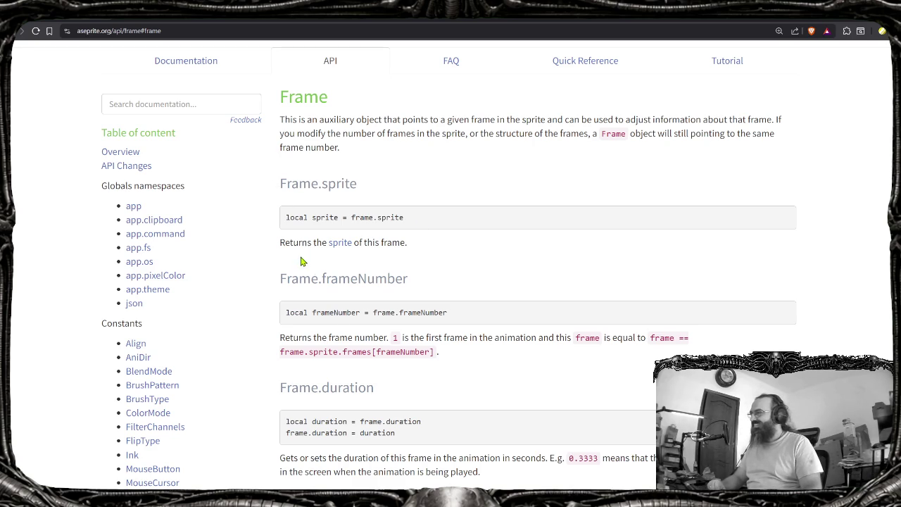
scroll(424, 284, down, 1)
scroll(426, 284, down, 1)
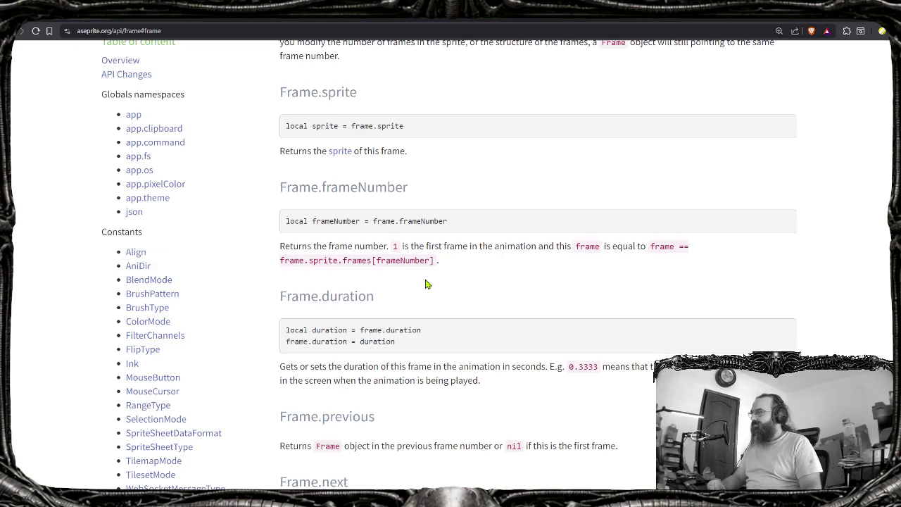
scroll(468, 282, down, 1)
scroll(464, 280, down, 2)
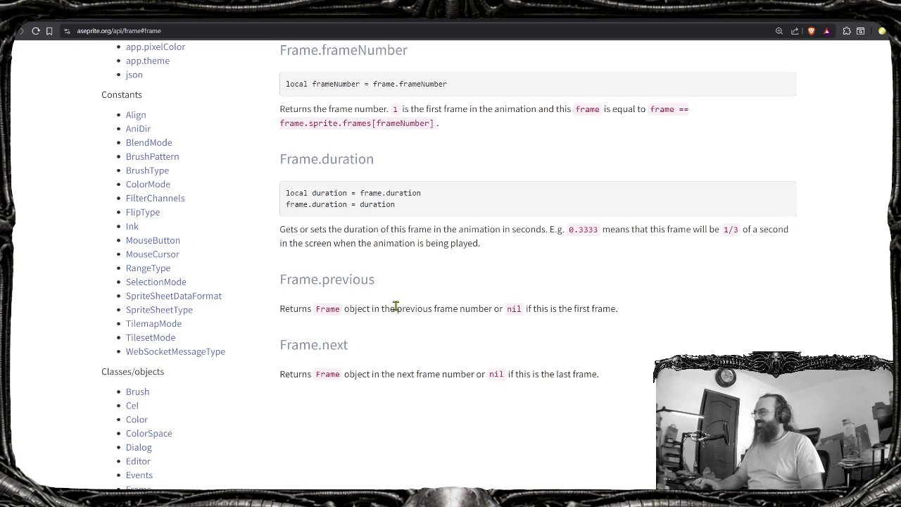
scroll(145, 352, down, 2)
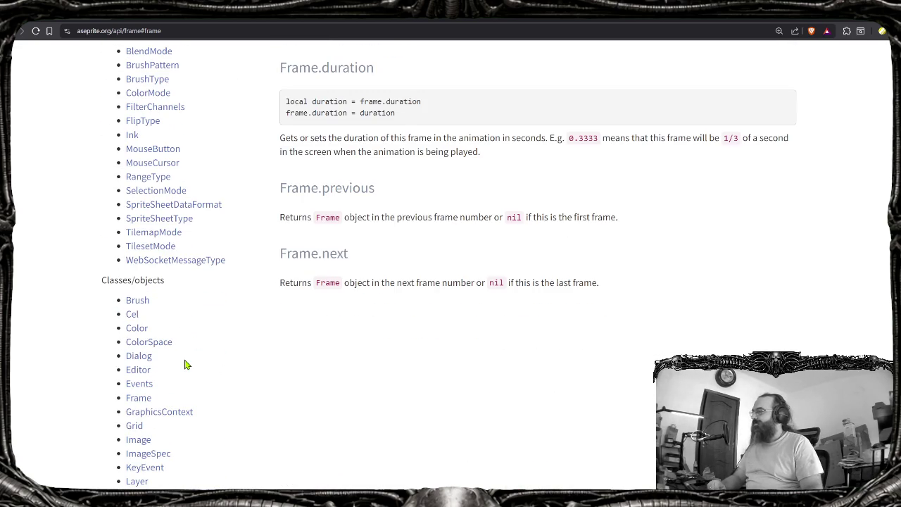
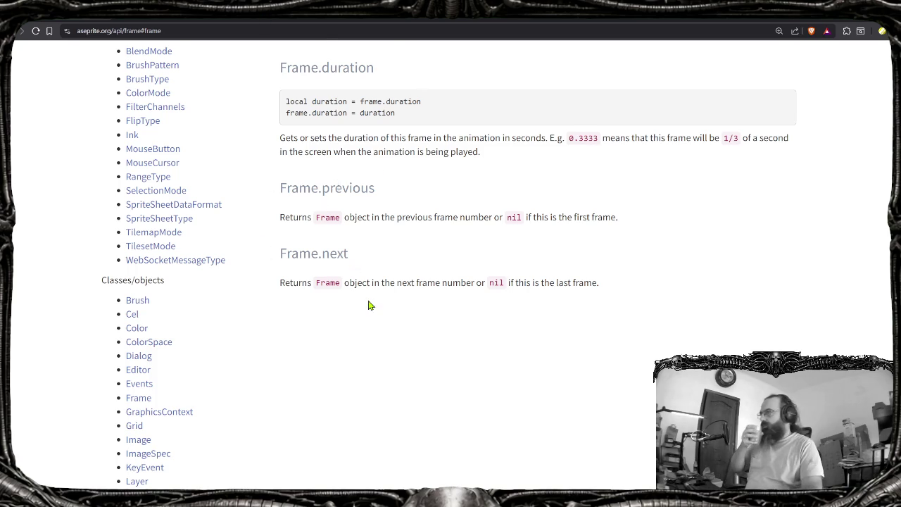
Scroll the Frame docs and open the Sprite class reference from the sidebar
scroll(367, 300, up, 2)
scroll(367, 300, up, 1)
scroll(367, 300, up, 1)
scroll(367, 301, up, 1)
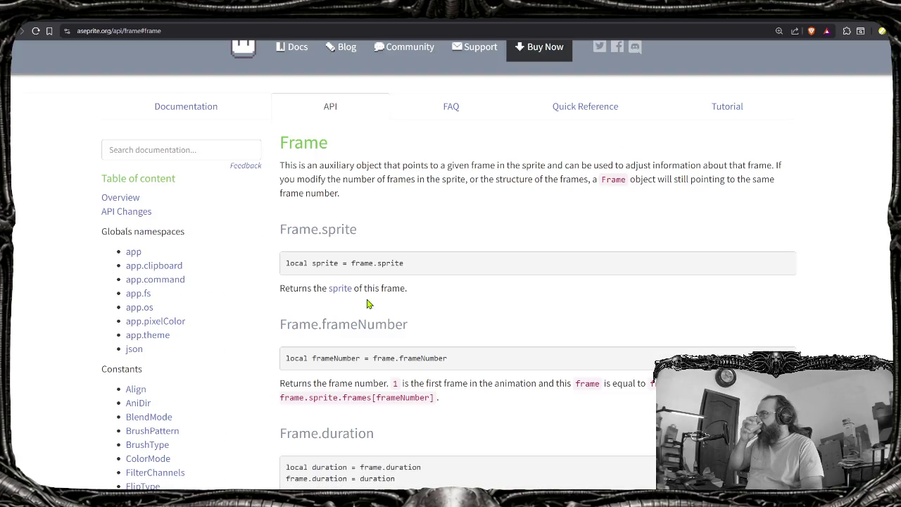
scroll(367, 358, down, 3)
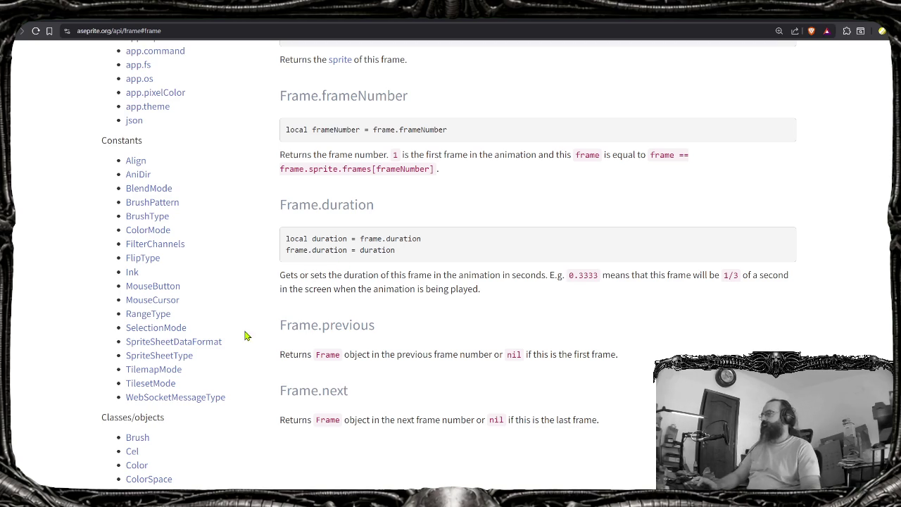
scroll(162, 454, down, 3)
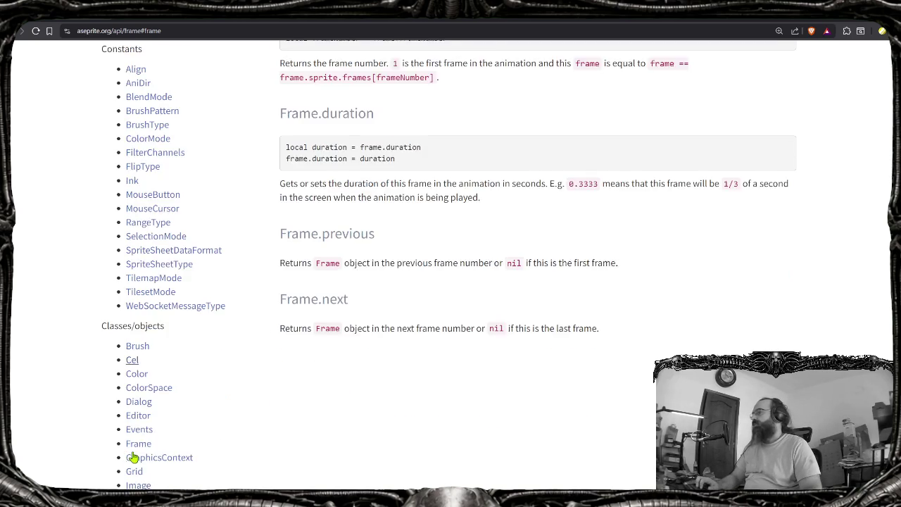
scroll(148, 401, down, 2)
scroll(148, 401, down, 1)
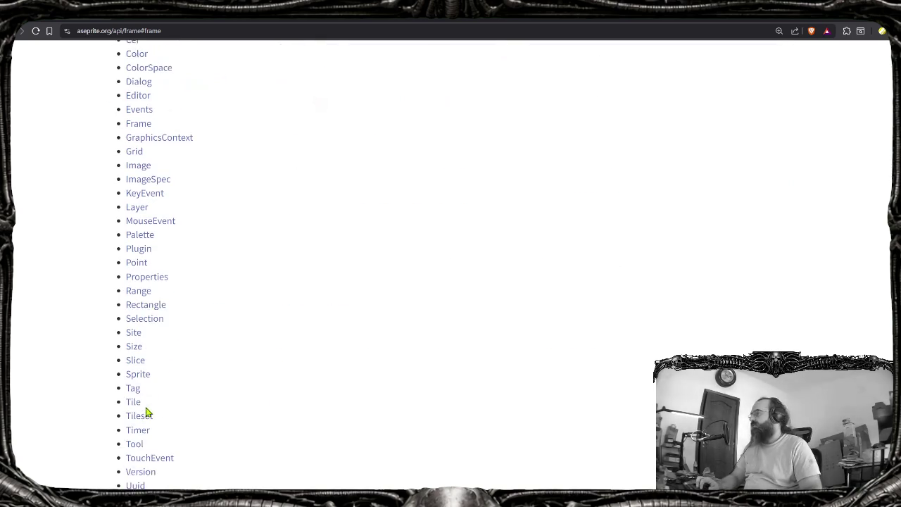
scroll(144, 429, down, 1)
click(149, 335)
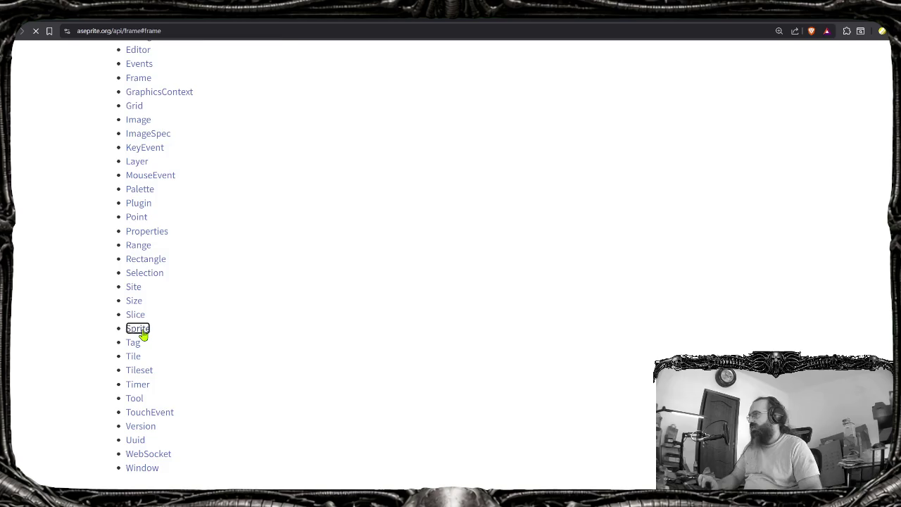
key(ctrl+f)
Search the Sprite page for 'cel' and step through matches to Sprite:newCel()
text(cel)
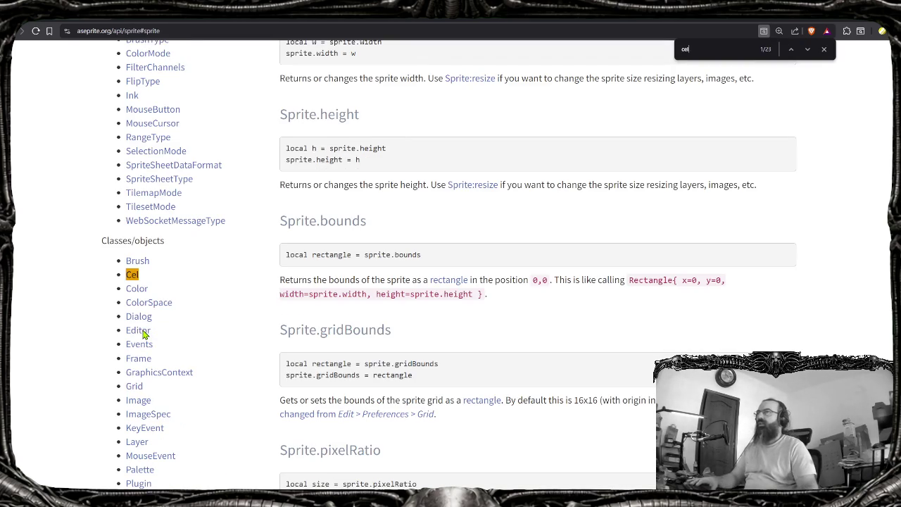
key(Return)
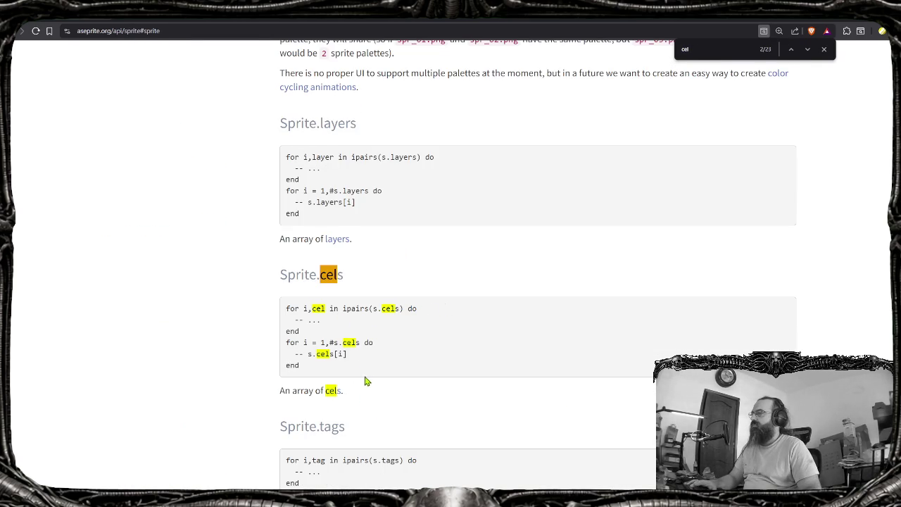
key(Return)
key(Return)
key(Return)
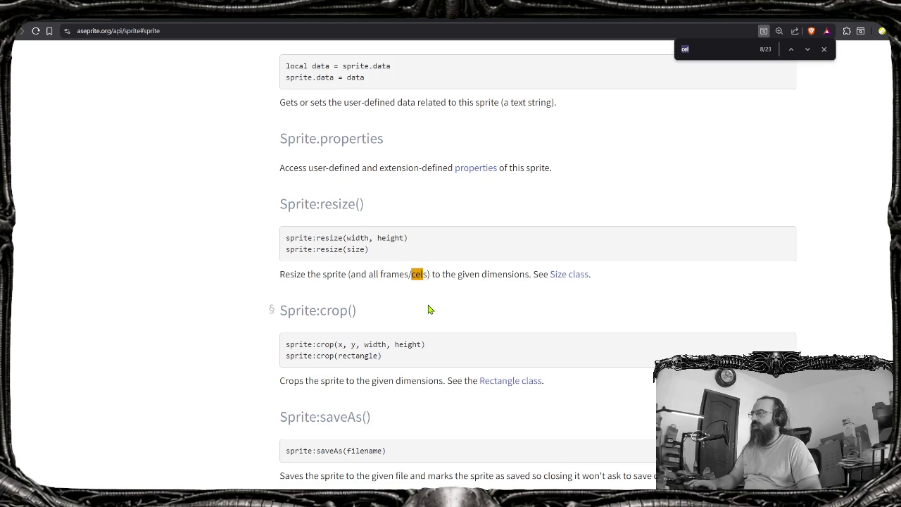
key(Return)
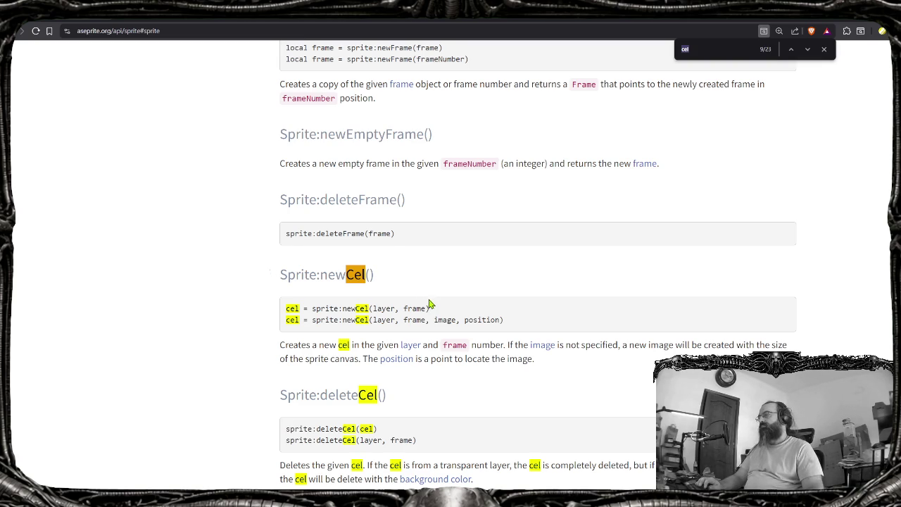
Read around the Sprite:newCel() entry, then switch windows
scroll(422, 306, up, 5)
scroll(416, 308, up, 10)
scroll(416, 307, up, 5)
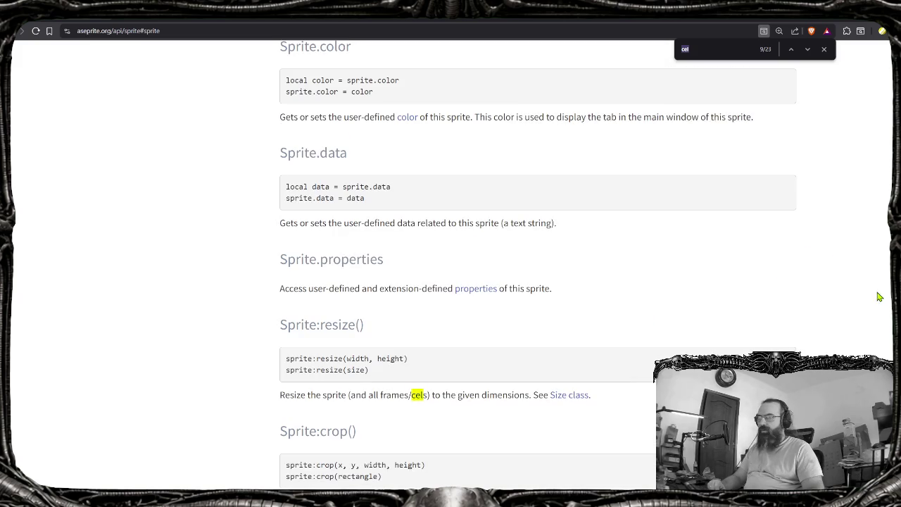
scroll(538, 264, up, 10)
scroll(537, 264, up, 3)
scroll(538, 264, up, 5)
scroll(538, 264, up, 1)
scroll(538, 264, up, 10)
scroll(538, 264, up, 5)
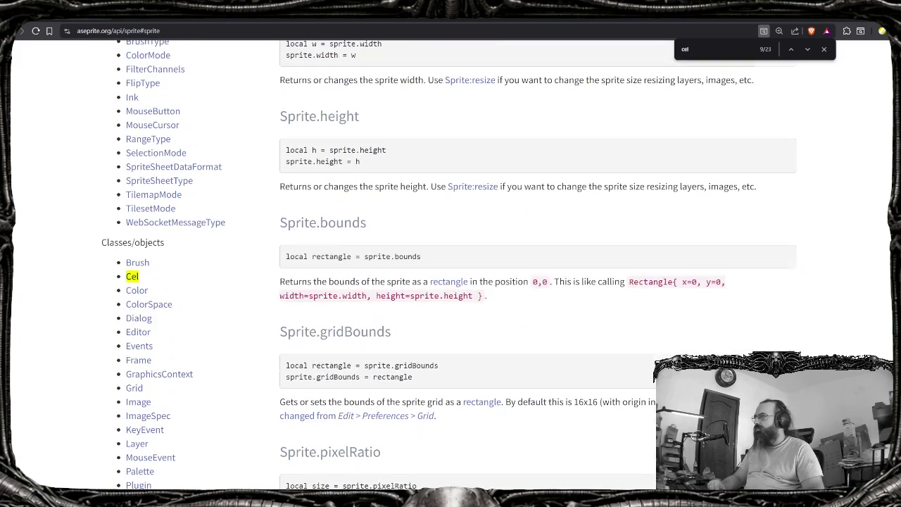
scroll(538, 265, down, 20)
scroll(538, 264, up, 8)
scroll(538, 265, down, 8)
scroll(538, 264, down, 10)
key(alt+Tab)
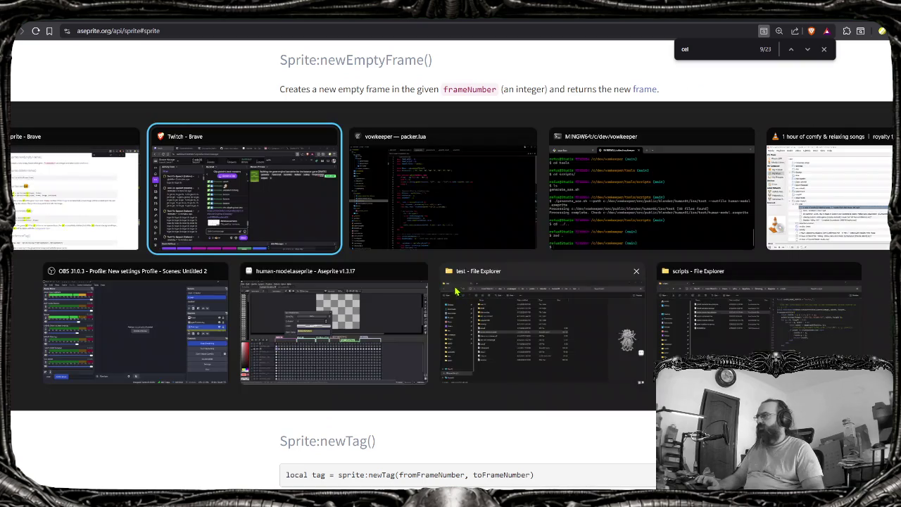
At line 71 of packer.lua, write sprite:newCel(nl) and open a line above it
click(443, 222)
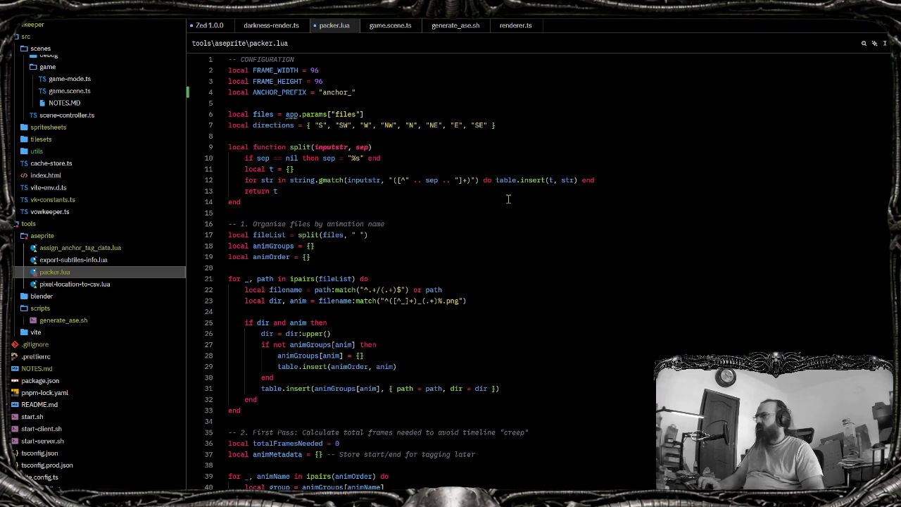
key(Up)
key(Up)
key(Up)
key(Down)
key(Down)
key(Down)
key(Down)
key(Down)
key(alt+Left)
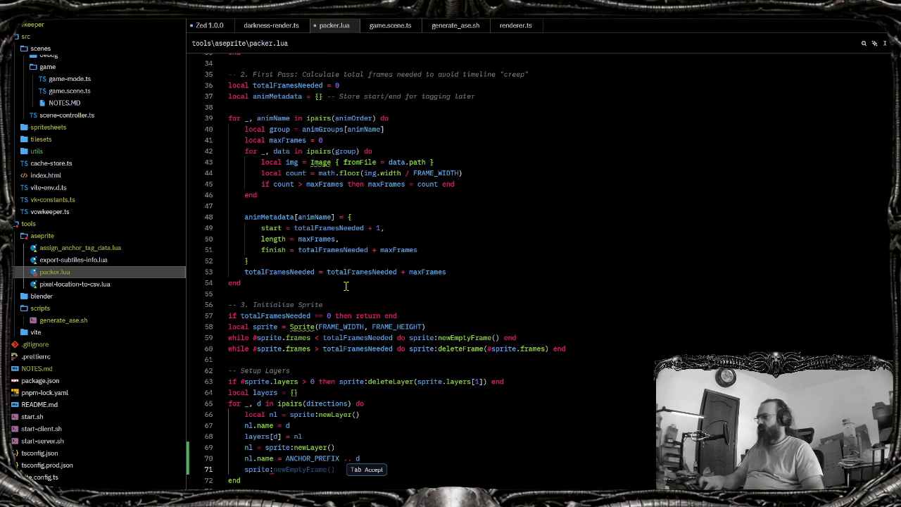
text(:newCel()
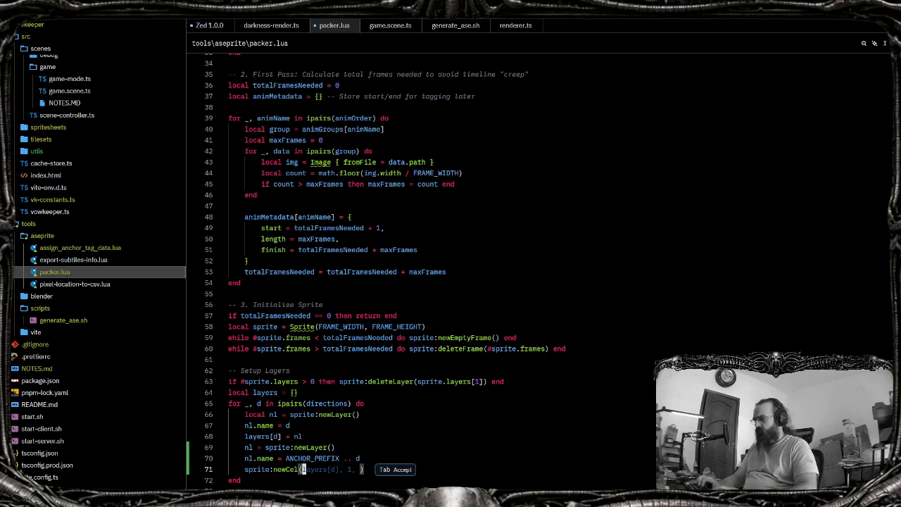
text(nl)
key(Escape)
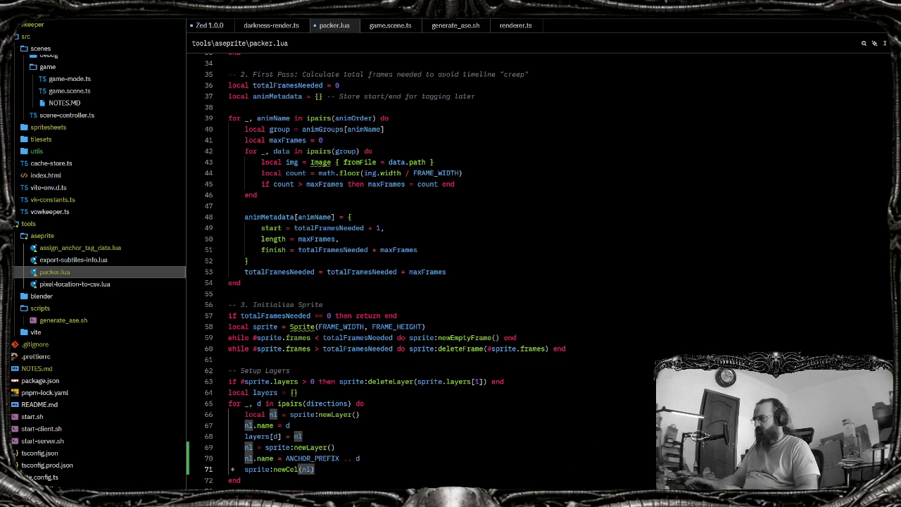
key(ctrl+shift+Return)
Type the loop header 'for iF, f in ipairs(sprite.frames)' using completions
text(for )
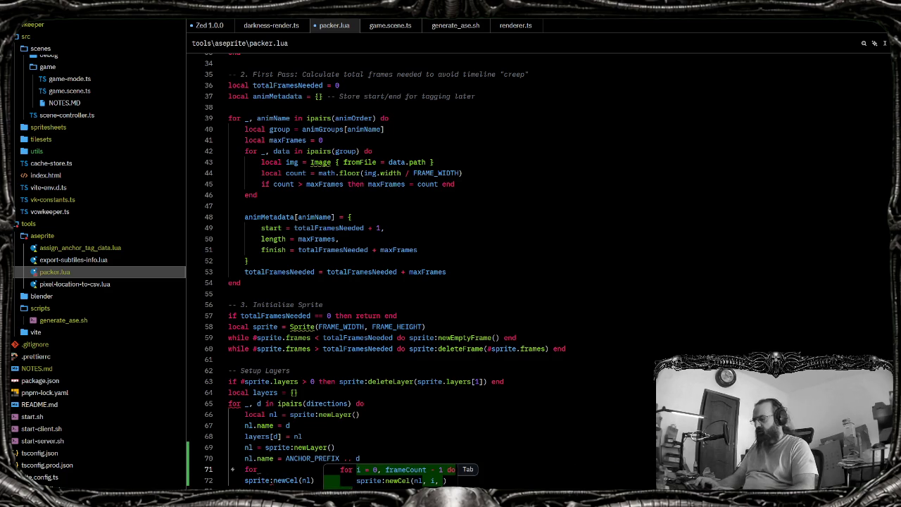
text(iF, f)
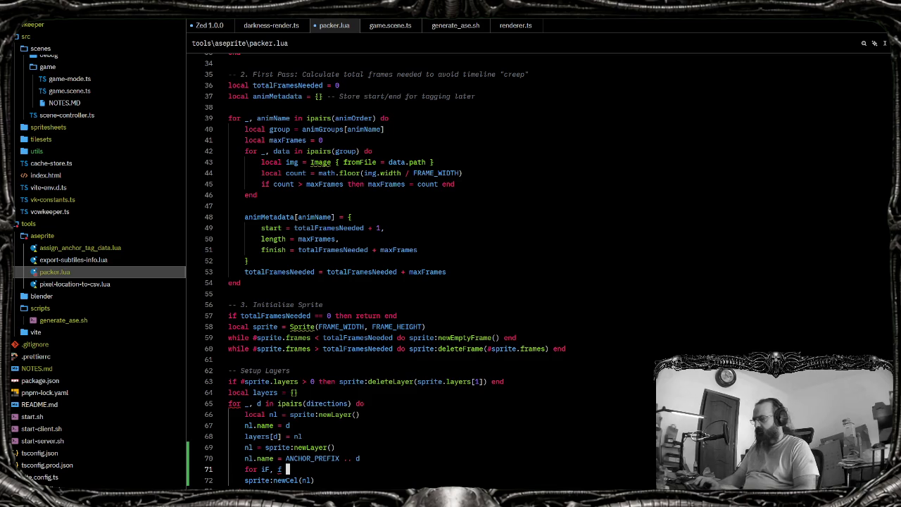
text( in)
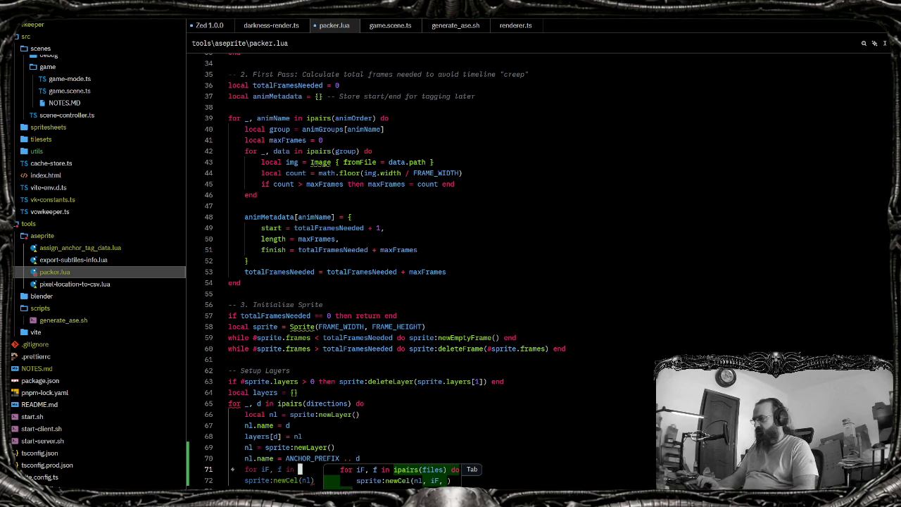
text(ipari)
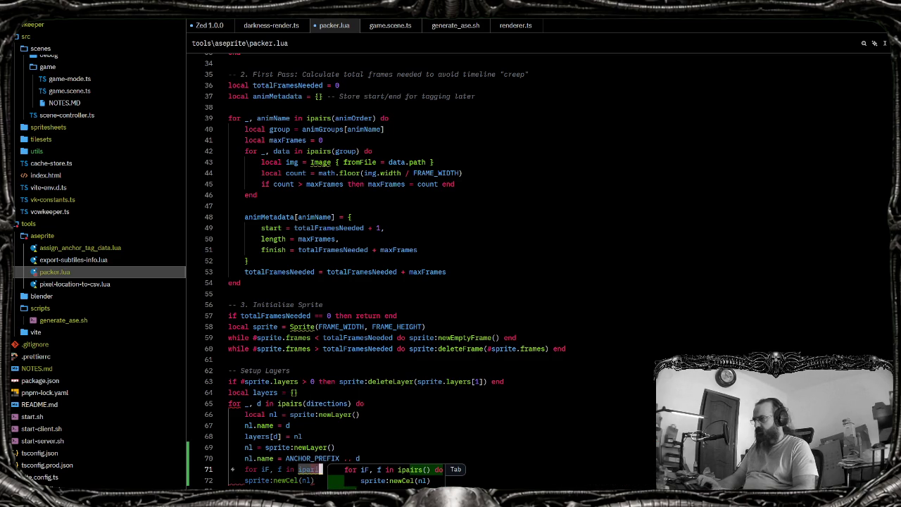
key(BackSpace)
key(BackSpace)
key(BackSpace)
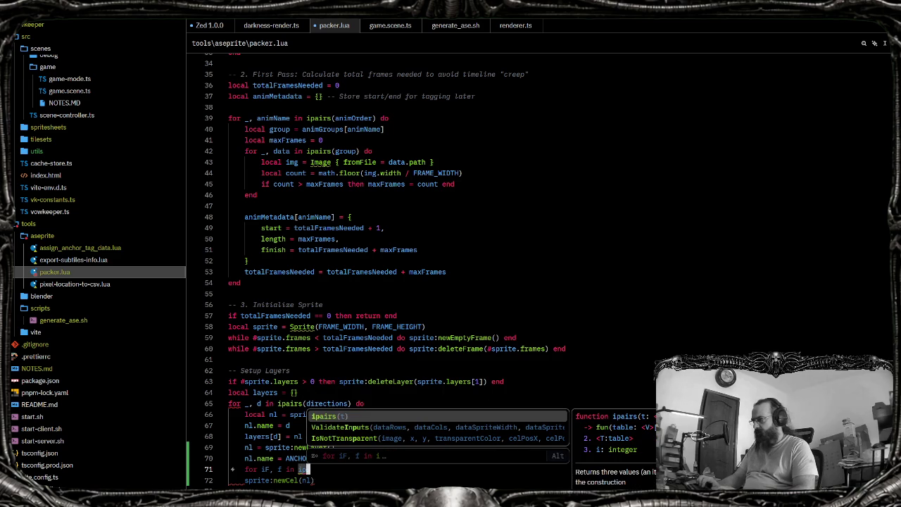
key(Return)
text(()
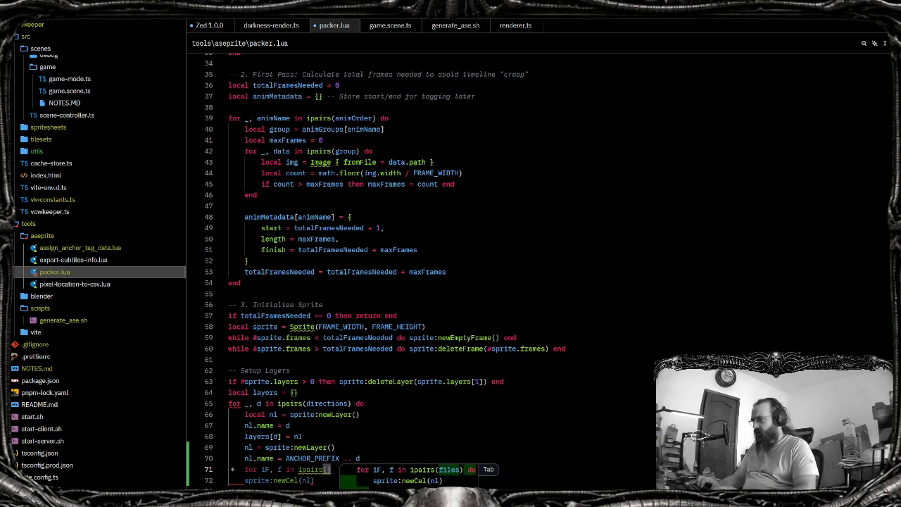
text(sprite.fr)
key(Return)
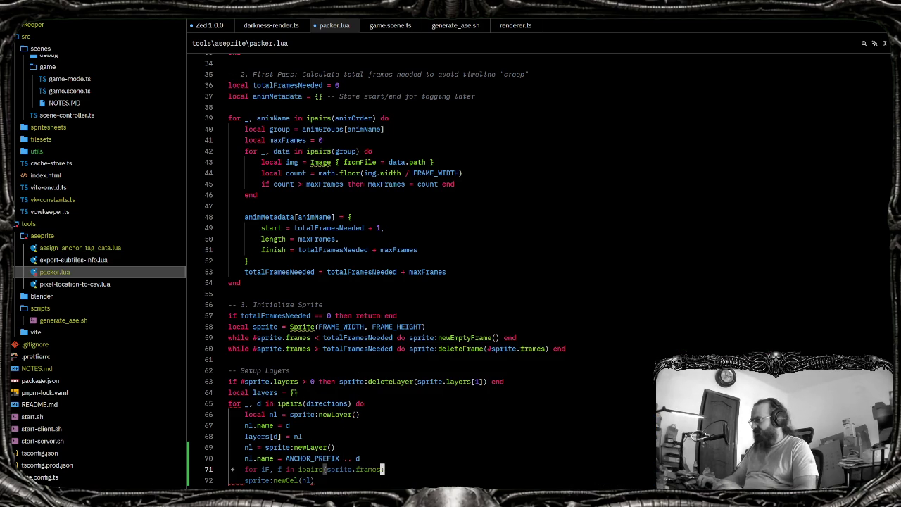
text({)
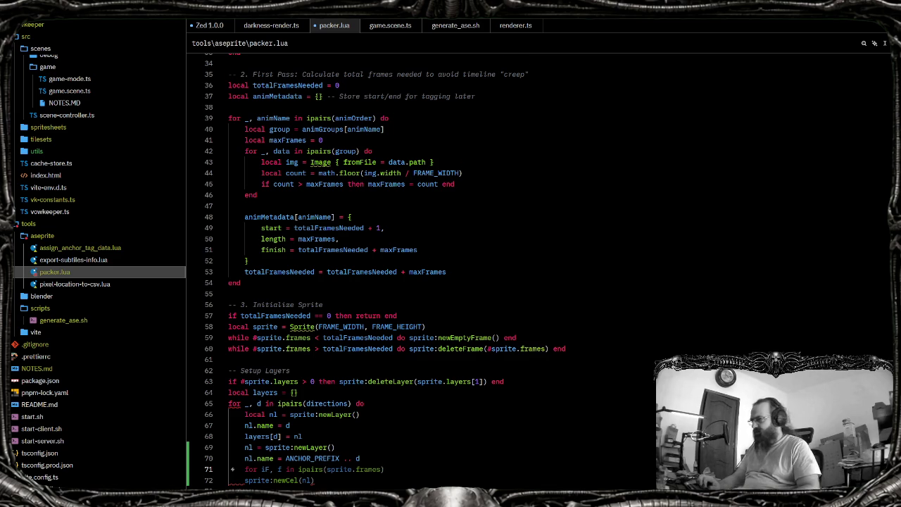
key(shift+Down)
key(Right)
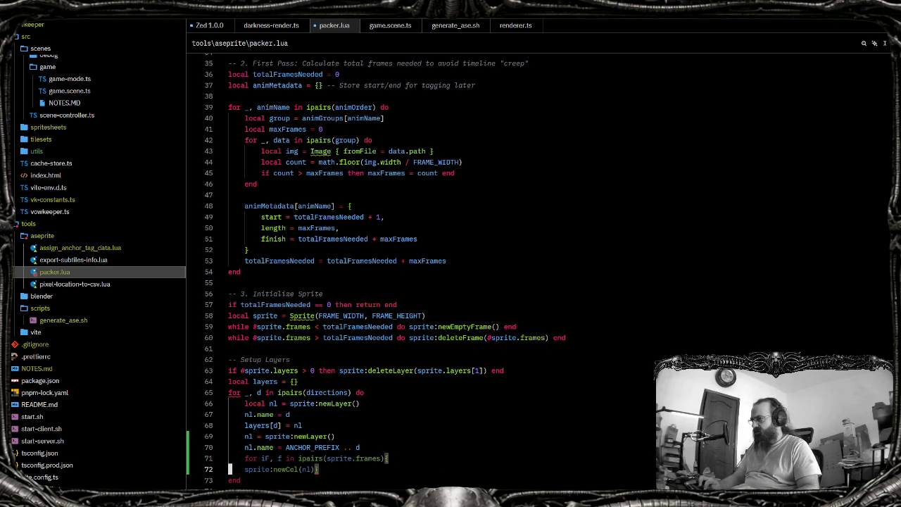
key(Return)
Remove the stray braces and end the loop header with 'do'
key(Up)
key(Up)
key(End)
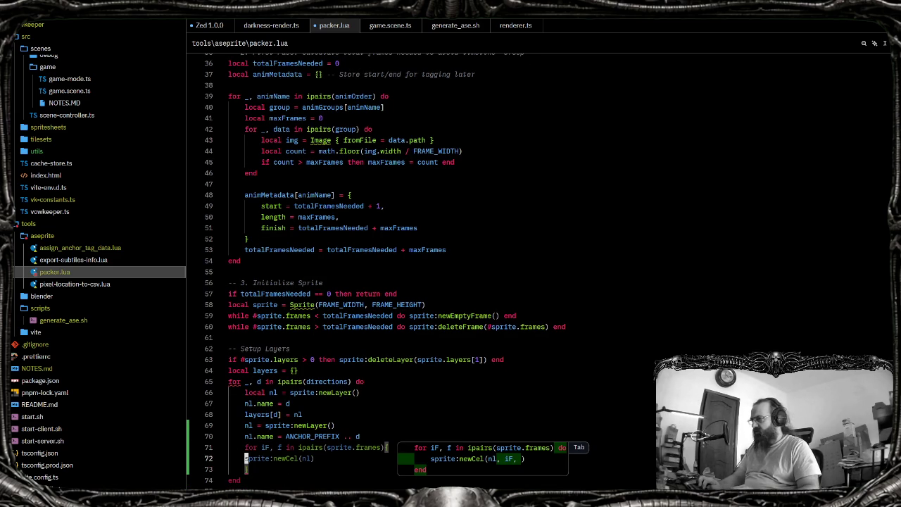
key(BackSpace)
text(then)
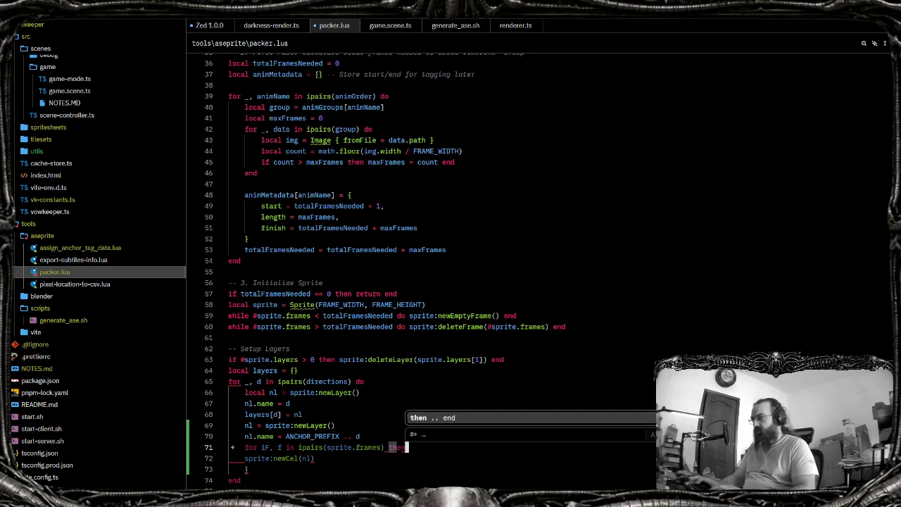
key(Down)
key(Down)
key(BackSpace)
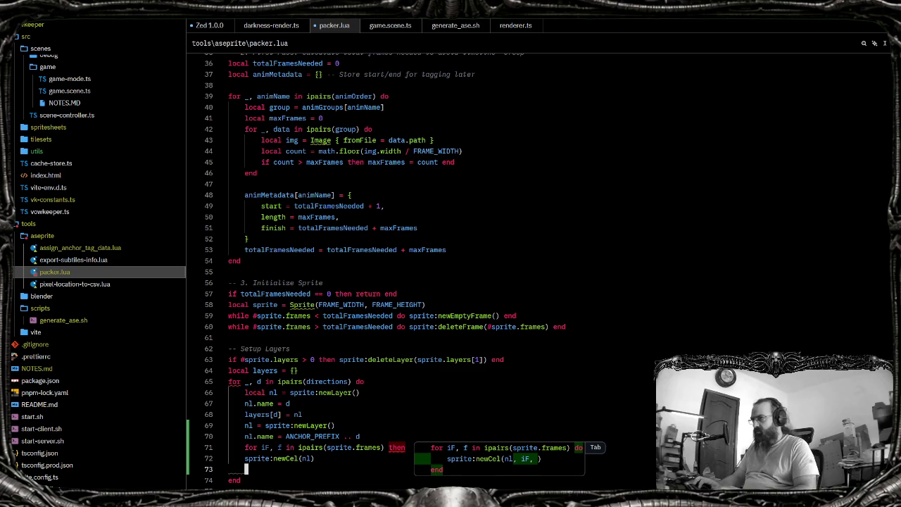
key(Escape)
key(Up)
key(Up)
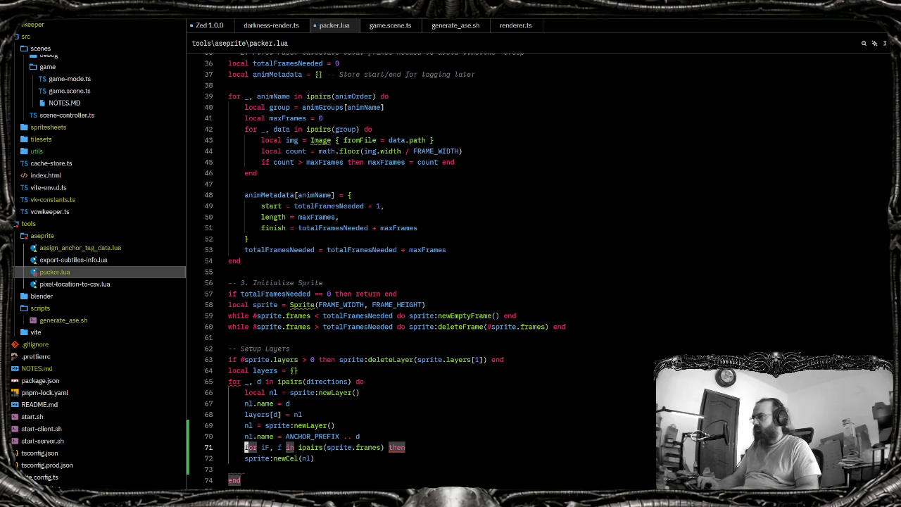
key(BackSpace)
key(BackSpace)
key(BackSpace)
text(do)
Close the loop with 'end' and pass the frame as sprite:newCel(nl, f)
key(Escape)
key(Down)
key(Down)
text(end)
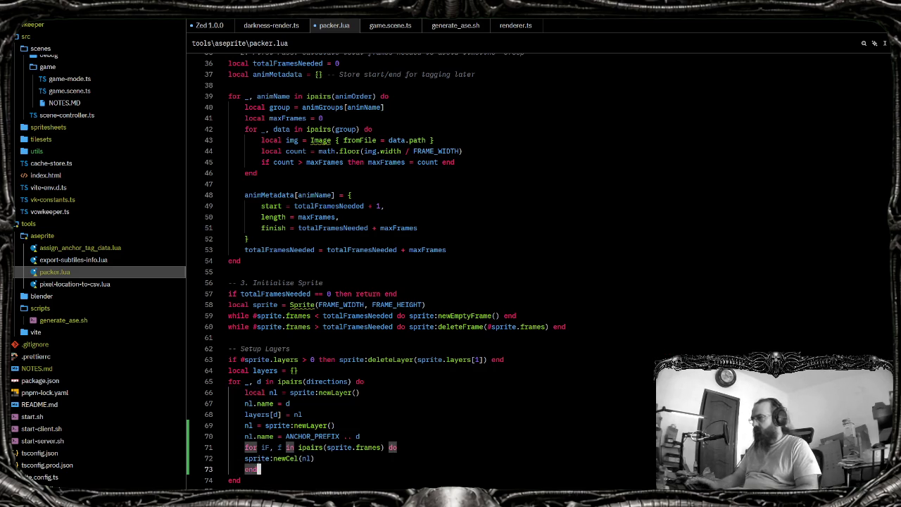
key(Up)
key(Down)
key(Up)
key(End)
key(Left)
text(, )
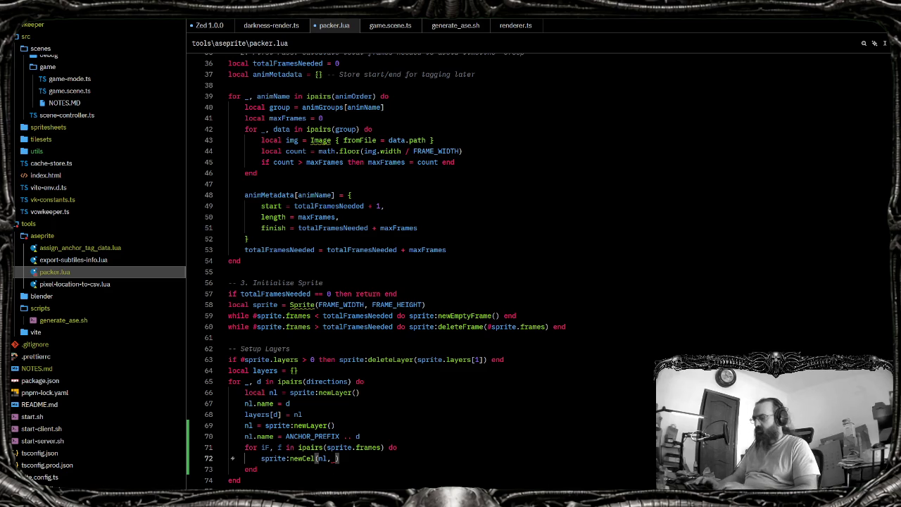
text(f)
key(End)
key(alt+Tab)
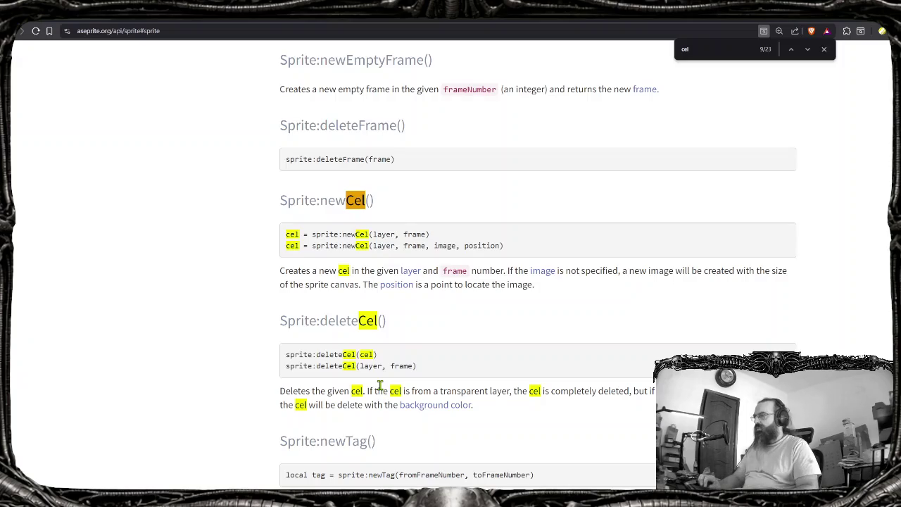
Glance at the Layer reference and mark the basic Sprite:newCel(layer, frame) form
click(411, 272)
key(alt+Left)
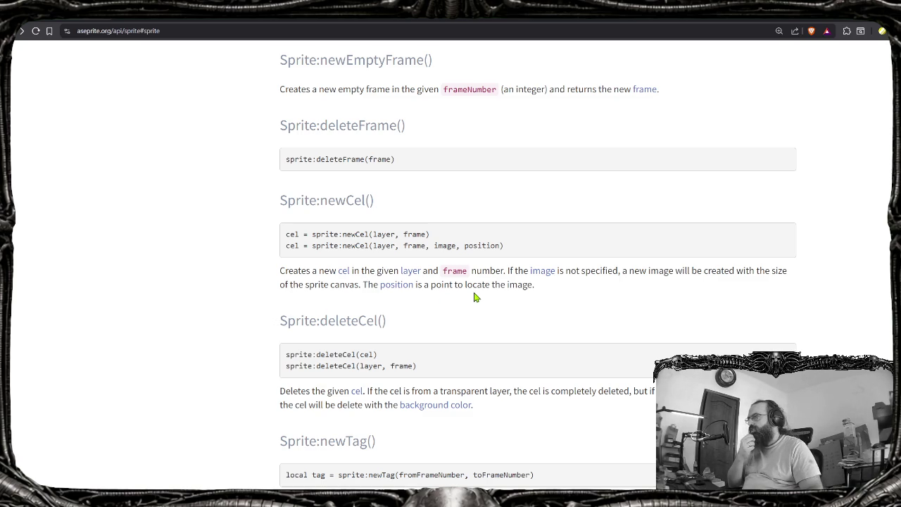
drag(429, 235, 248, 239)
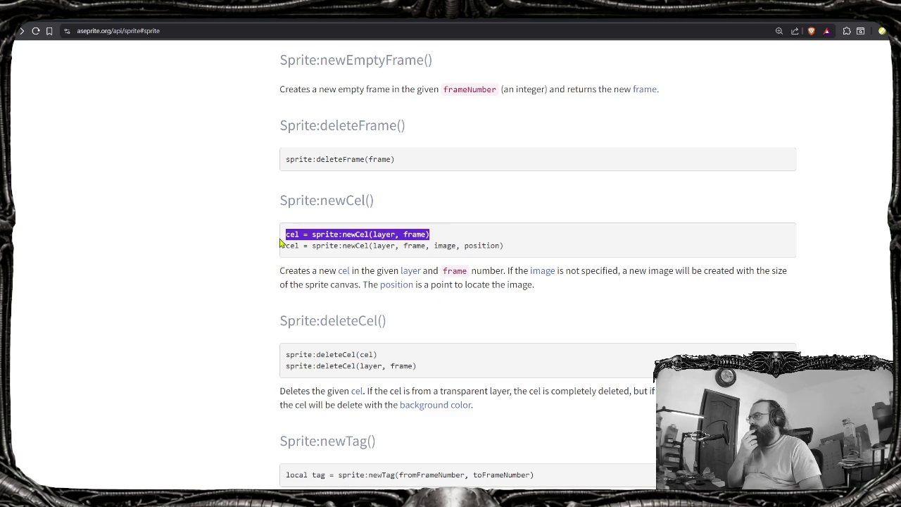
key(alt+Tab)
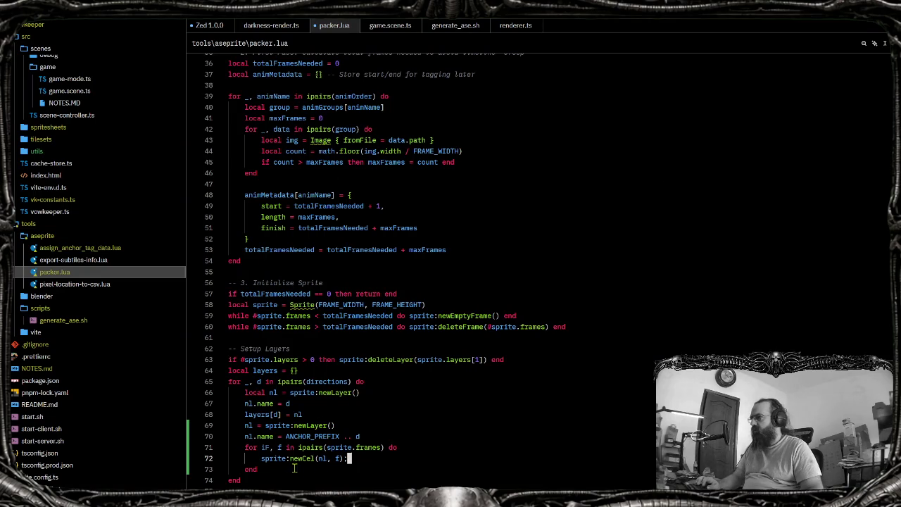
Return to Brave's Sprite:newCel() entry and clear the text selection
key(alt+Tab)
click(510, 333)
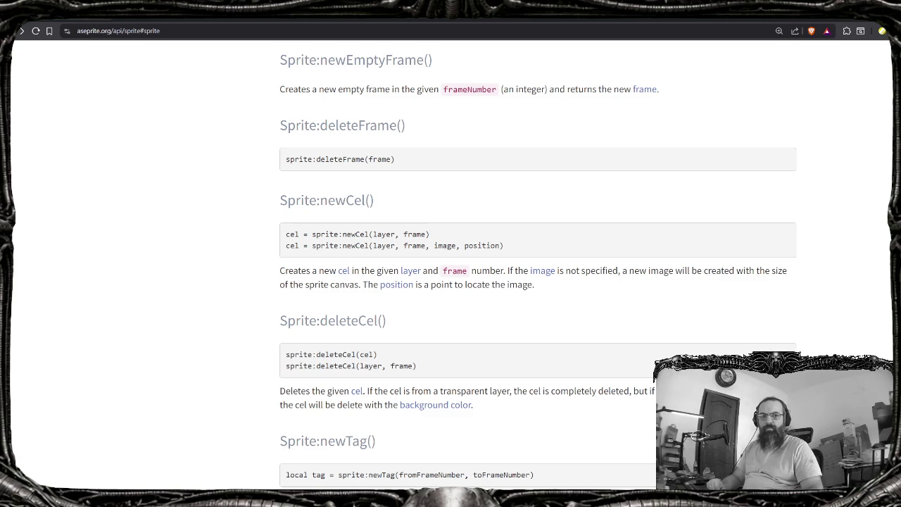
key(alt+Tab)
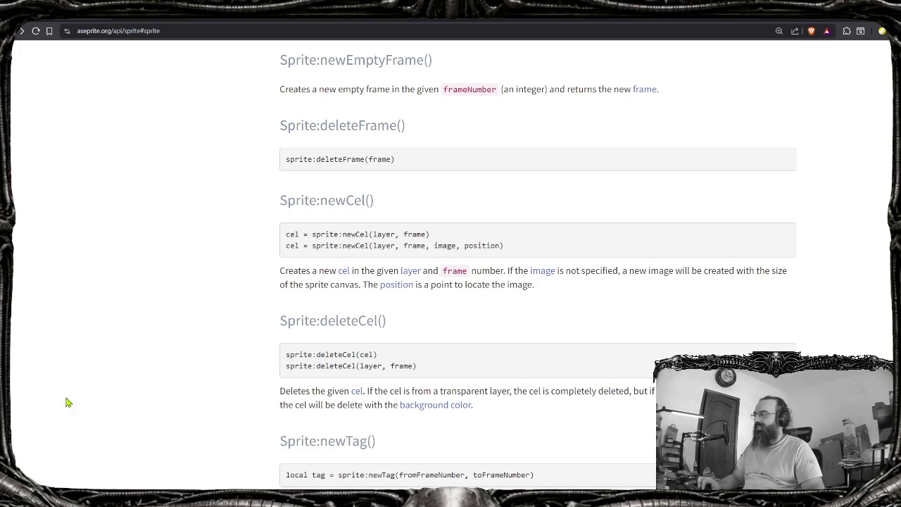
scroll(232, 388, up, 2)
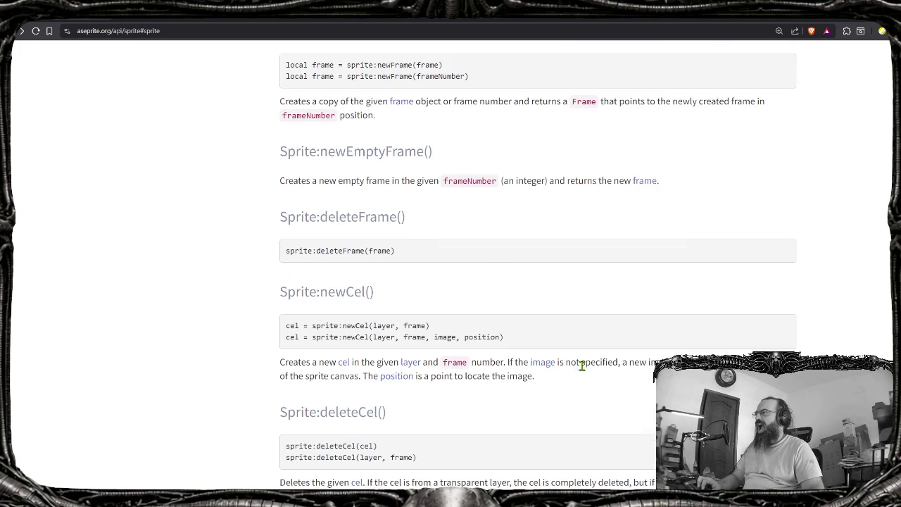
scroll(591, 372, up, 2)
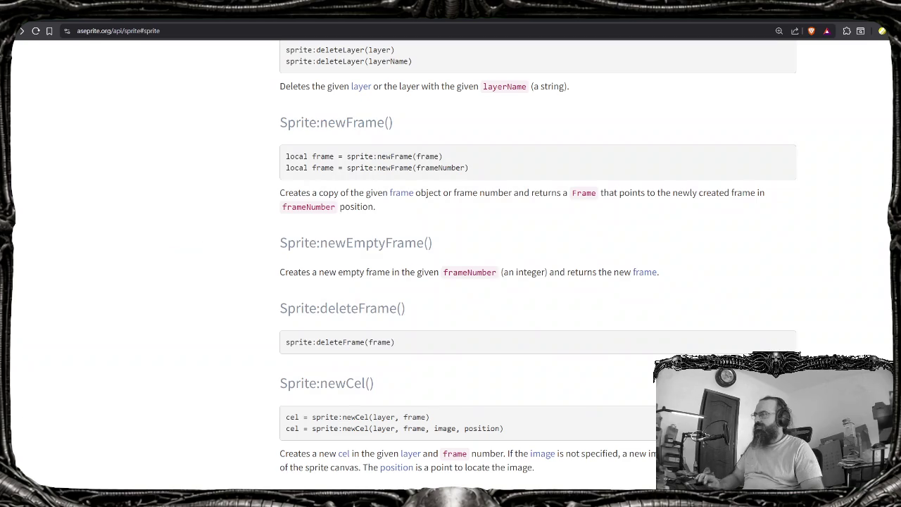
key(alt+Tab)
key(Escape)
scroll(573, 364, down, 1)
scroll(237, 411, up, 5)
scroll(237, 410, up, 8)
scroll(228, 376, up, 7)
scroll(228, 375, up, 2)
scroll(94, 312, up, 10)
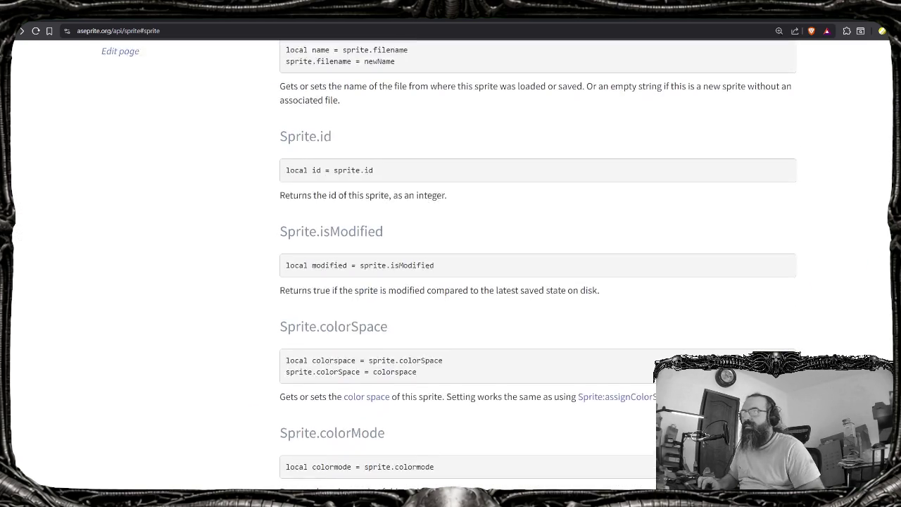
scroll(95, 312, up, 10)
scroll(96, 311, down, 3)
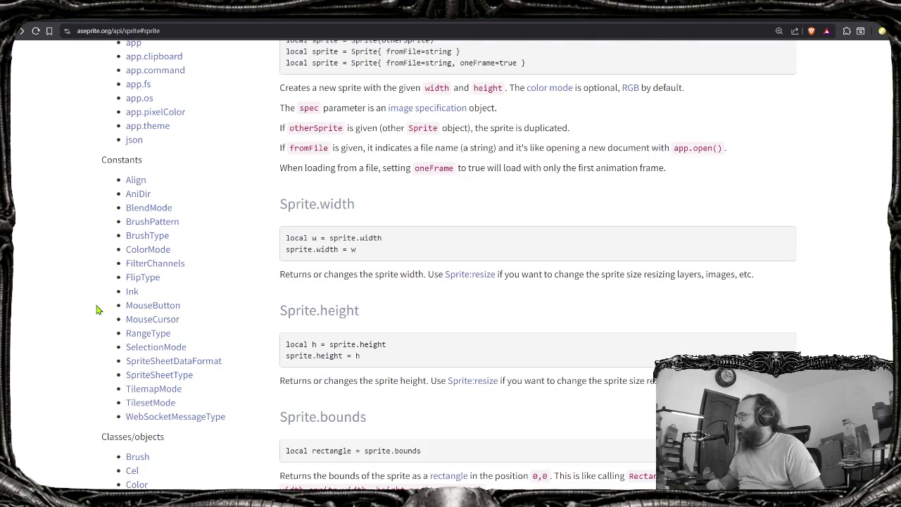
scroll(98, 309, down, 1)
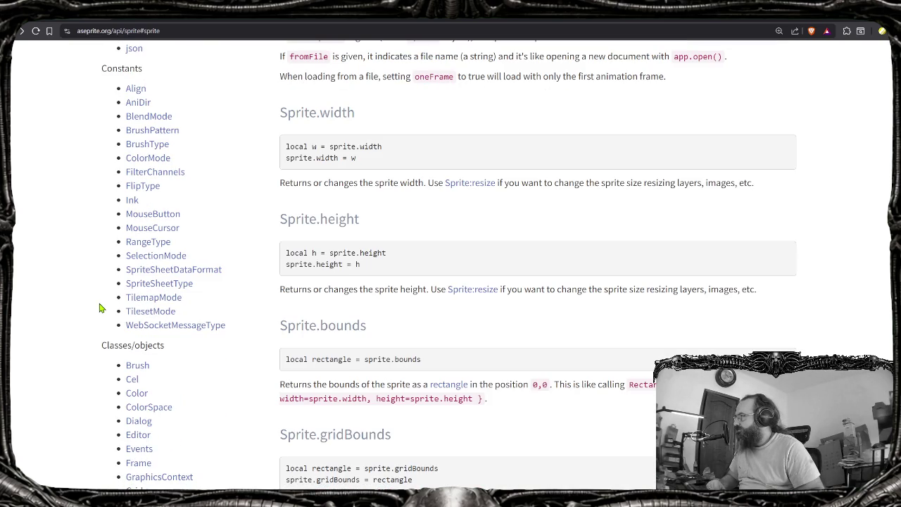
scroll(99, 307, down, 1)
scroll(99, 308, down, 1)
scroll(99, 307, down, 1)
scroll(101, 305, down, 1)
scroll(101, 304, down, 1)
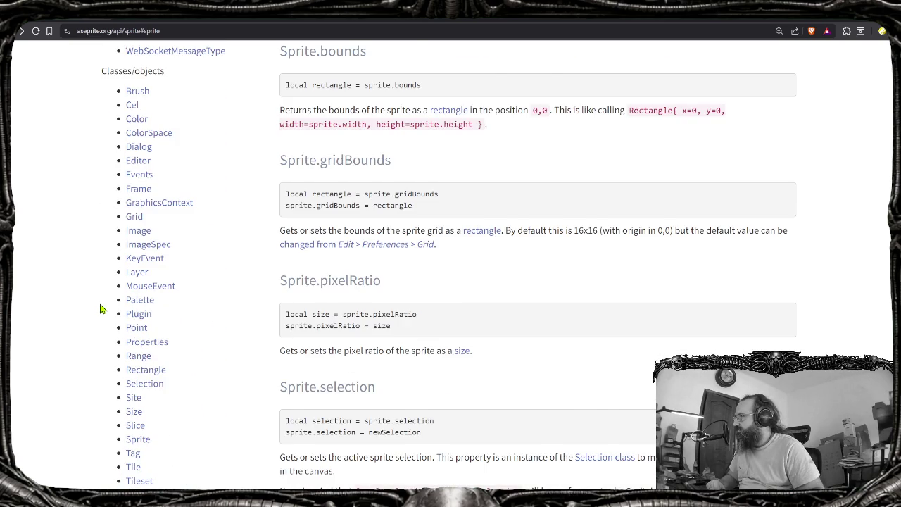
scroll(100, 308, down, 1)
scroll(111, 380, down, 1)
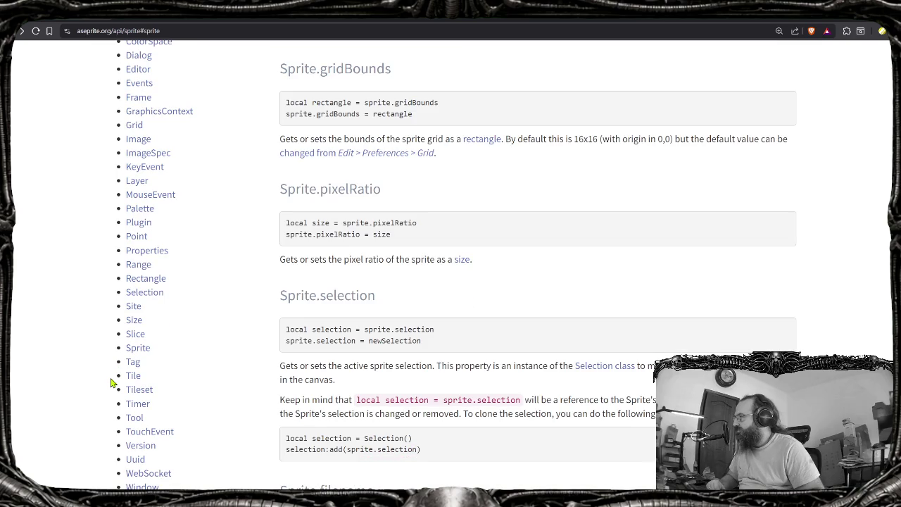
scroll(111, 382, up, 2)
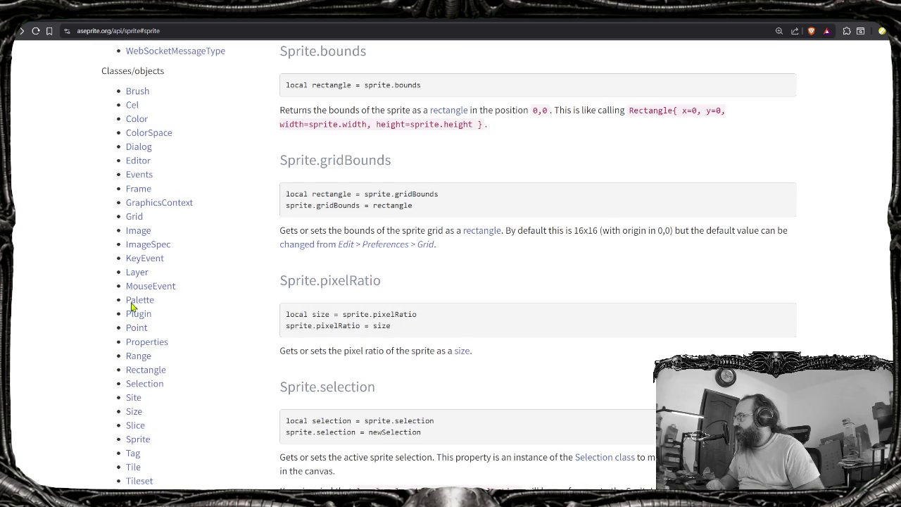
Skim the Cel class properties, then open the Image class reference
click(132, 112)
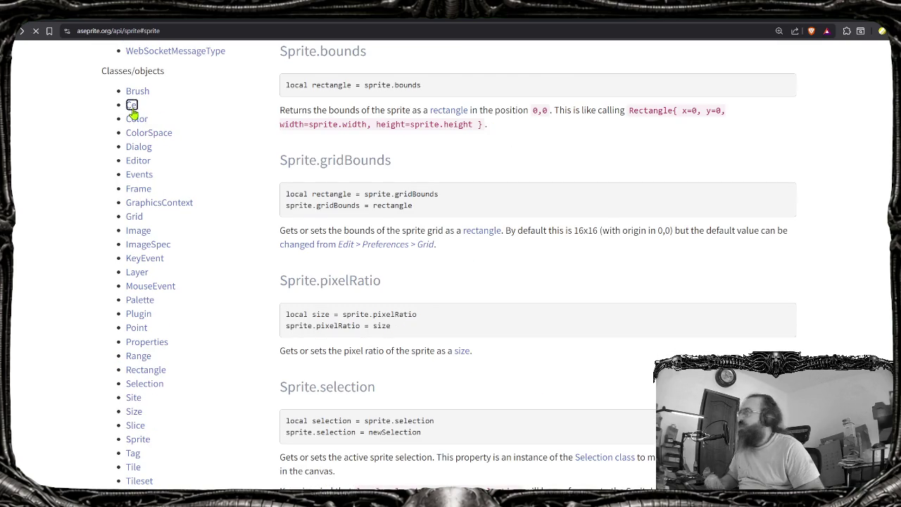
scroll(539, 197, down, 3)
scroll(540, 197, down, 2)
scroll(539, 196, down, 3)
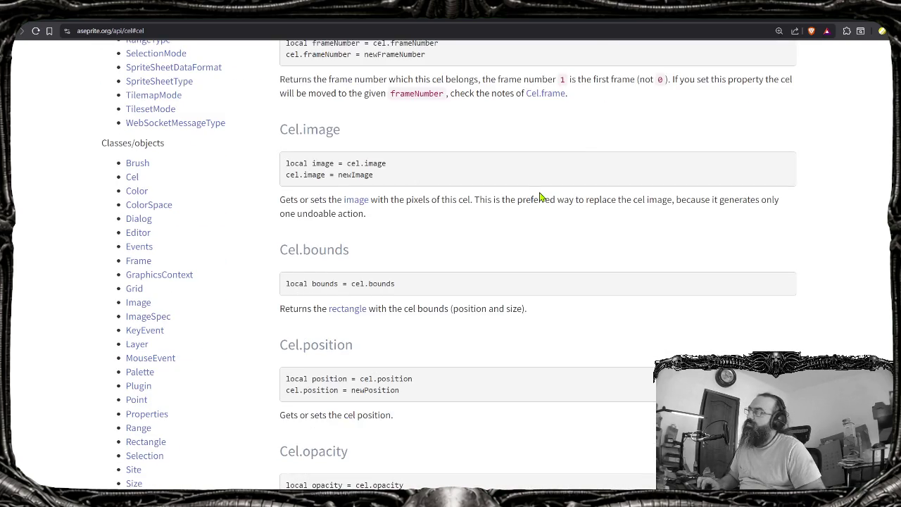
scroll(539, 195, down, 1)
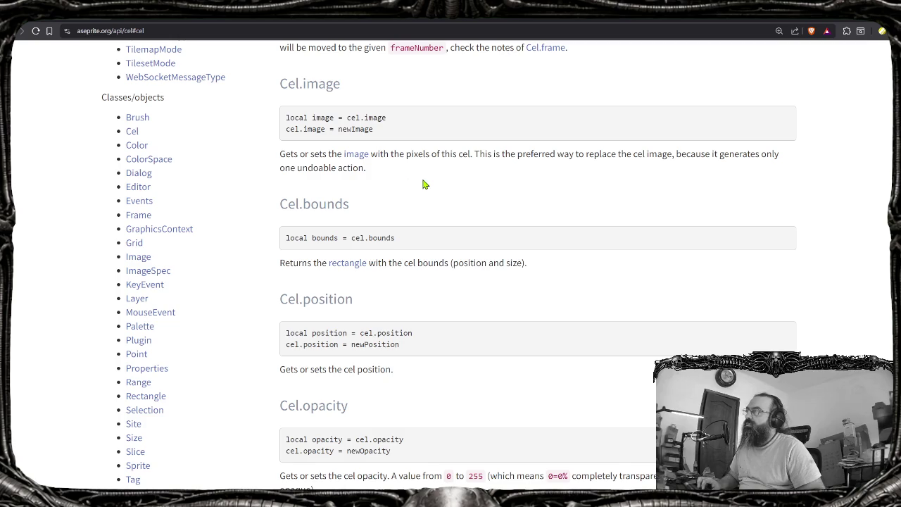
scroll(141, 359, down, 1)
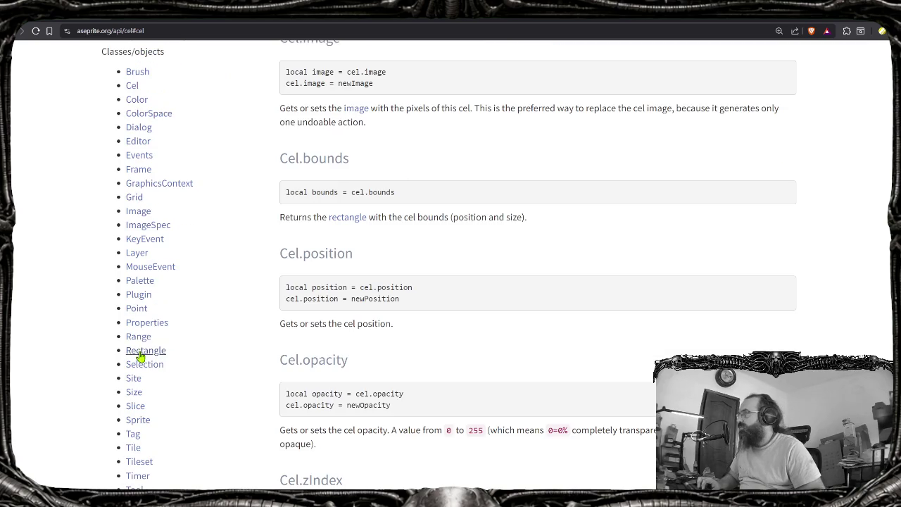
click(141, 210)
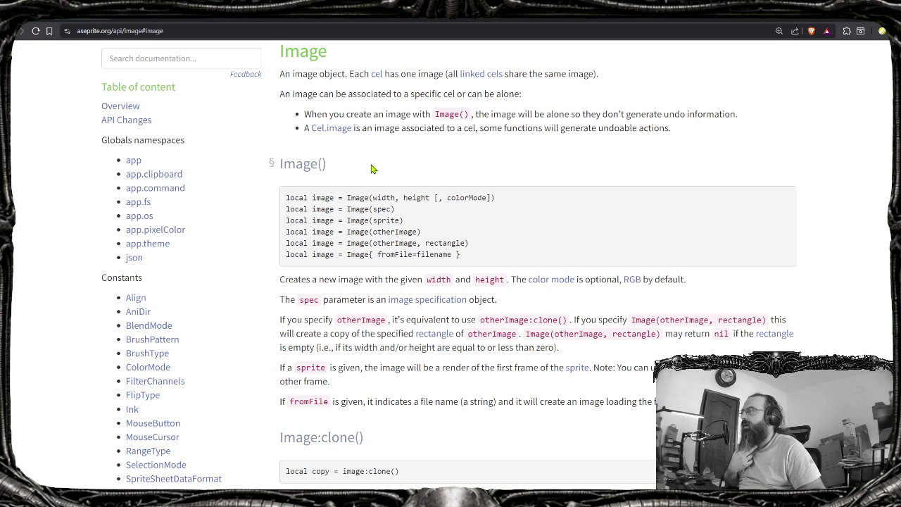
Highlight the Image(sprite) constructor line on the Image page
drag(289, 198, 528, 202)
click(518, 200)
drag(403, 220, 286, 220)
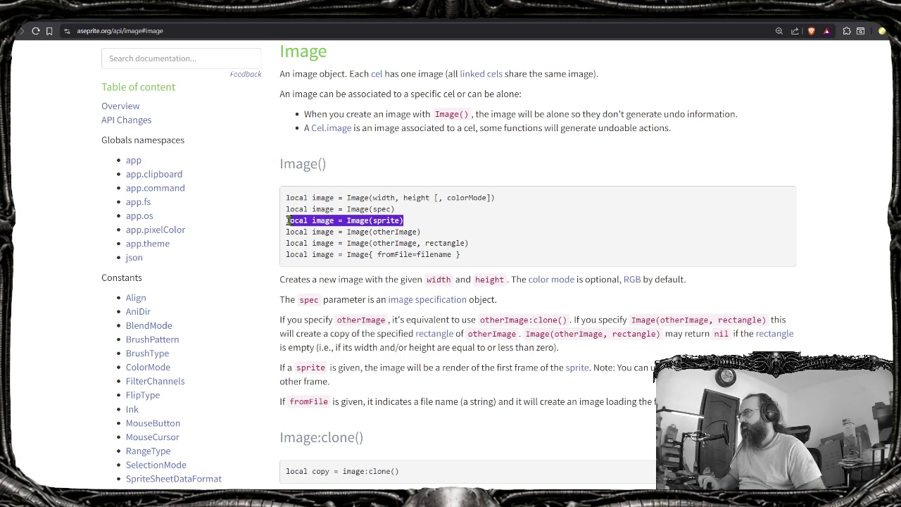
click(426, 237)
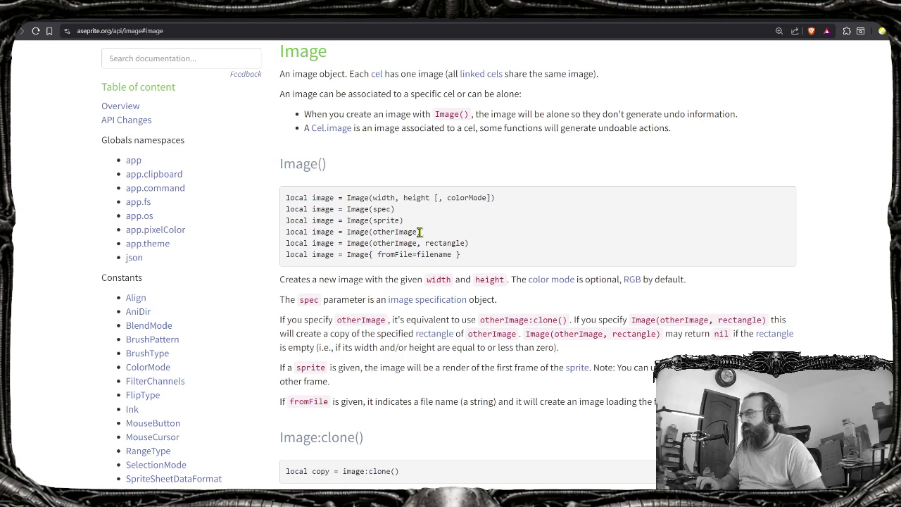
click(392, 222)
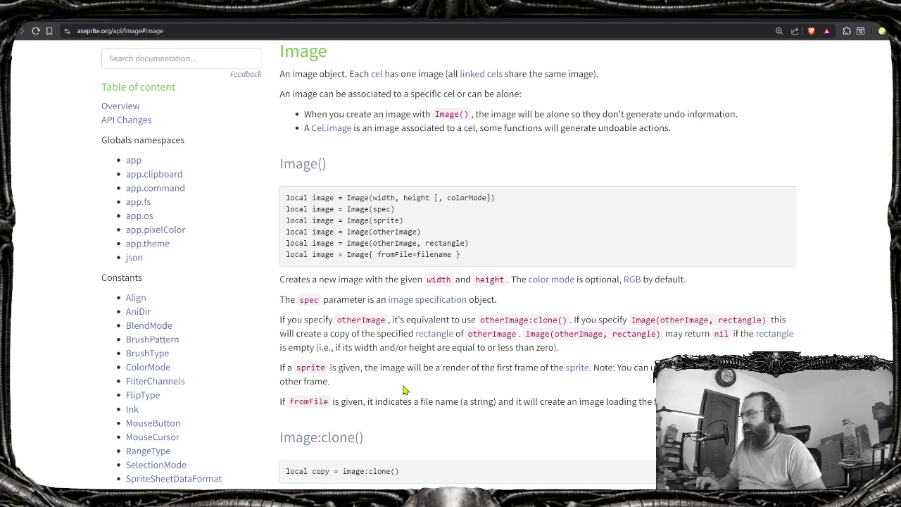
Scroll through the Image properties, then return to packer.lua in Zed
scroll(356, 392, down, 1)
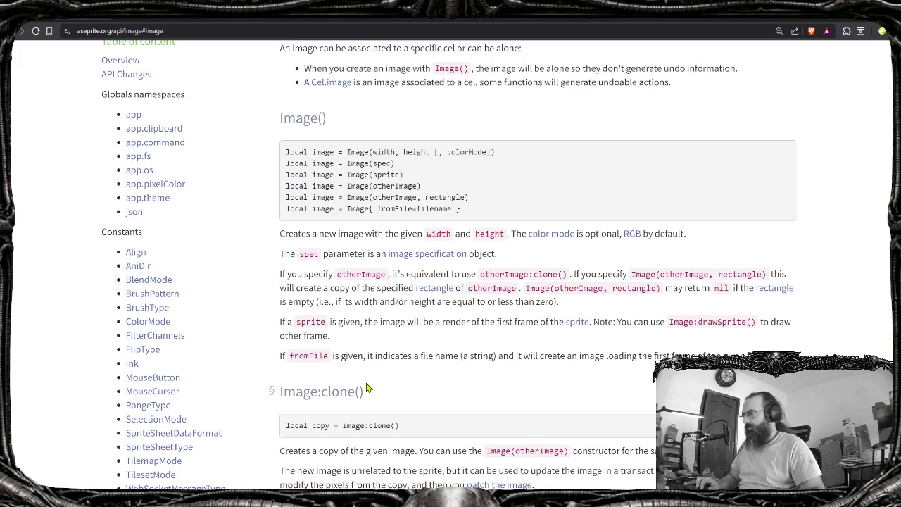
scroll(372, 391, down, 3)
scroll(373, 389, down, 1)
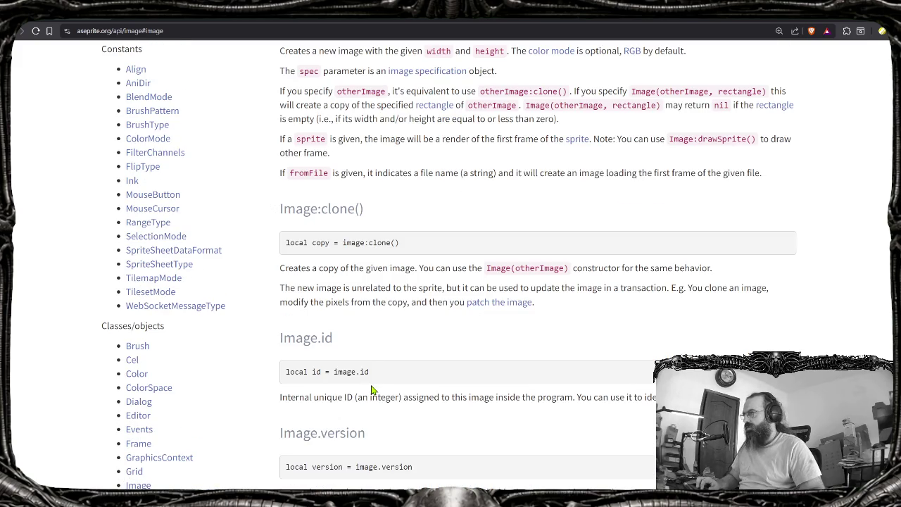
scroll(394, 337, down, 2)
scroll(394, 337, down, 2)
scroll(394, 338, down, 2)
scroll(394, 338, down, 4)
scroll(394, 338, down, 3)
scroll(396, 336, down, 1)
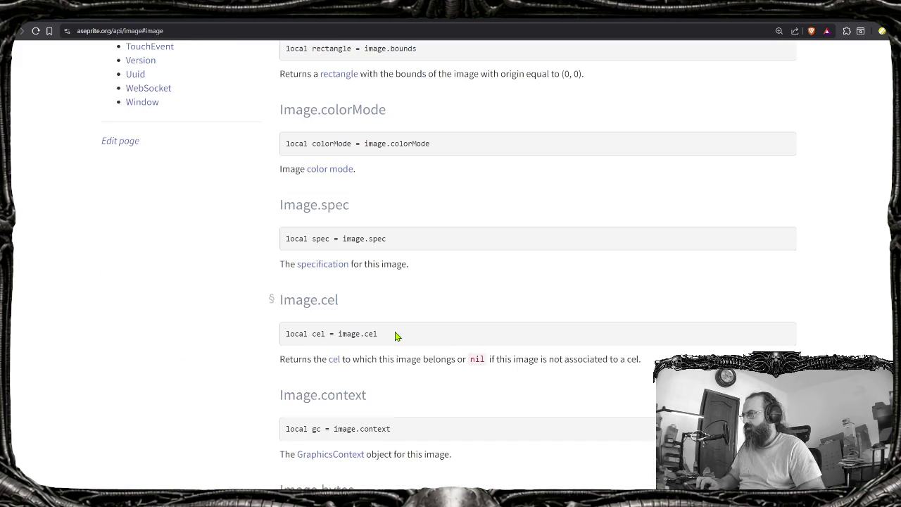
scroll(394, 336, down, 1)
scroll(395, 335, down, 2)
scroll(396, 336, down, 1)
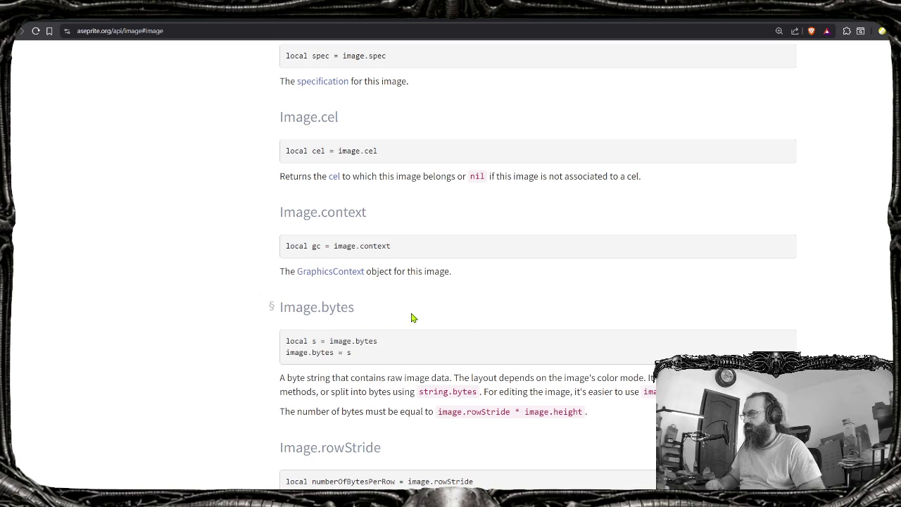
scroll(426, 341, up, 5)
scroll(426, 342, up, 2)
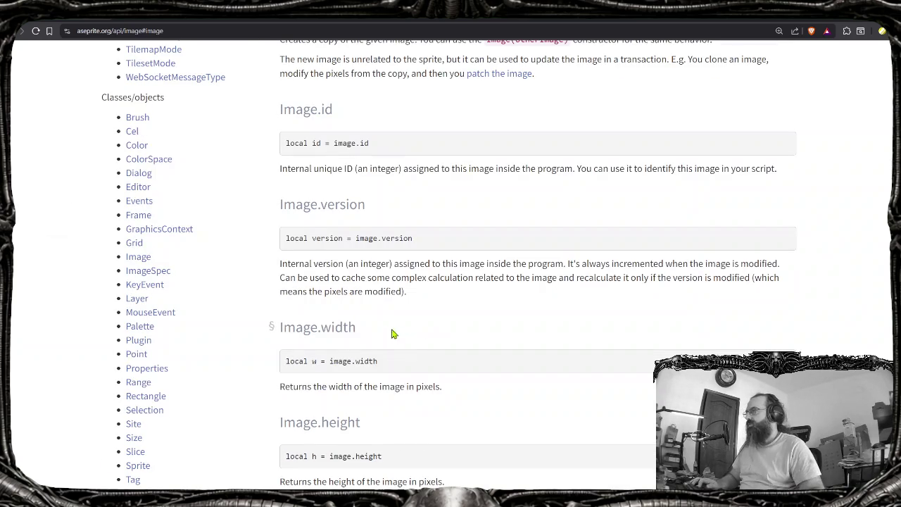
key(alt+Tab)
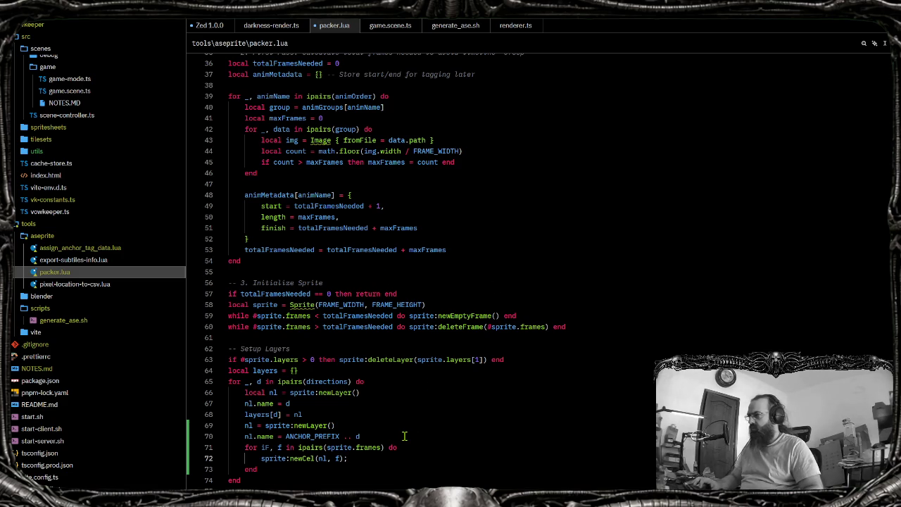
Add a '-- Create an Image' comment and 'local image = Image(sprite);' in the frames loop
key(Return)
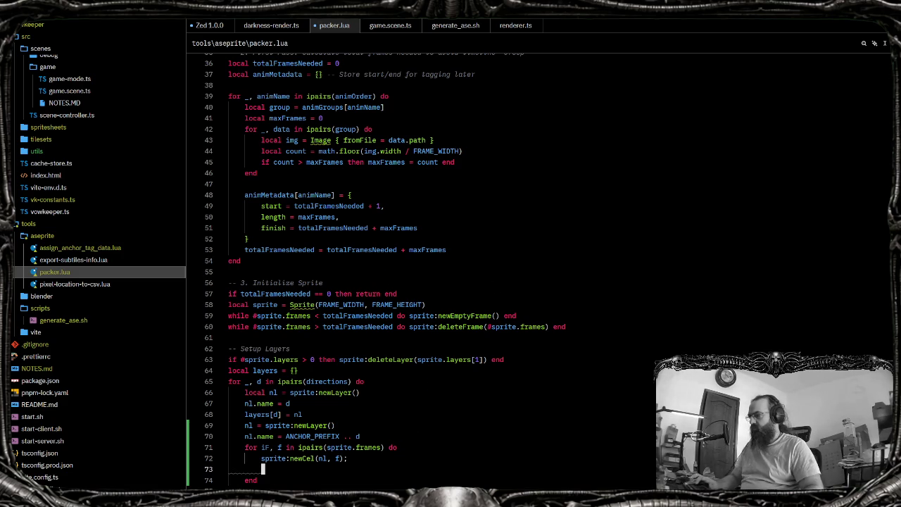
text(-- Create an Image)
key(Escape)
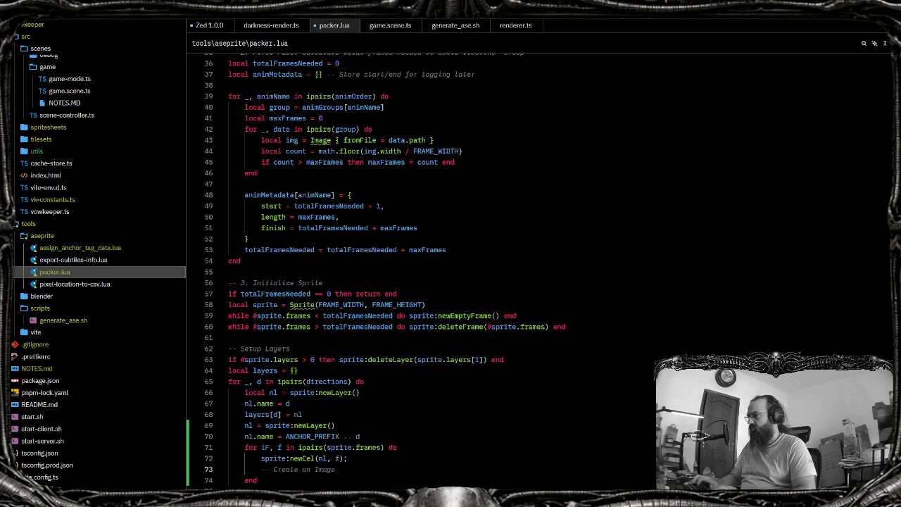
key(Return)
text(local i)
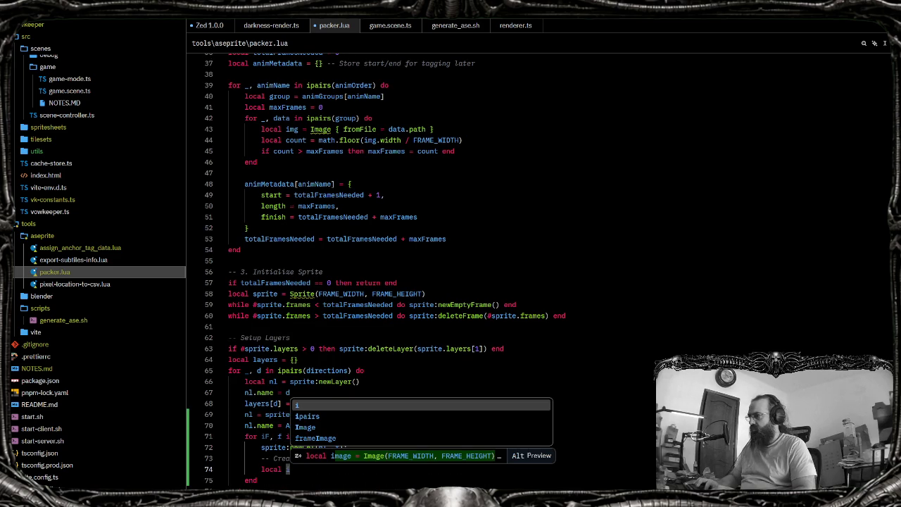
text(mage = )
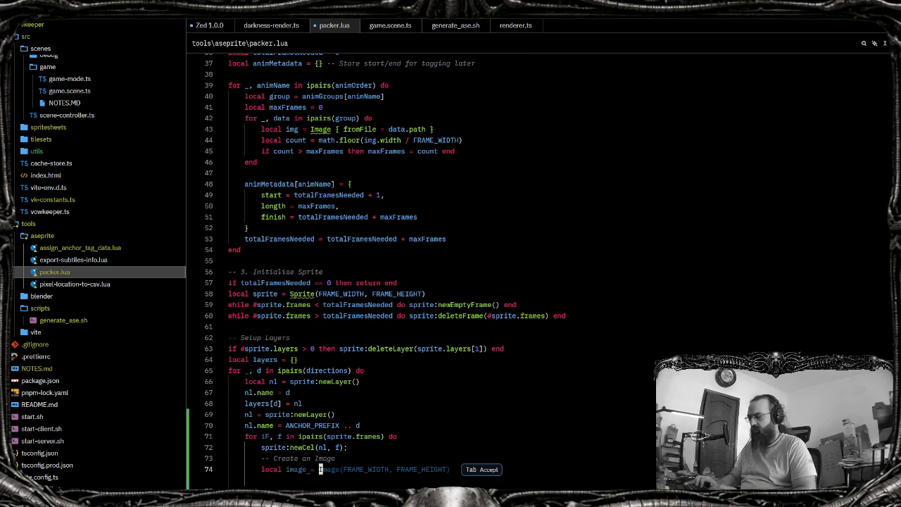
text(Im)
key(Return)
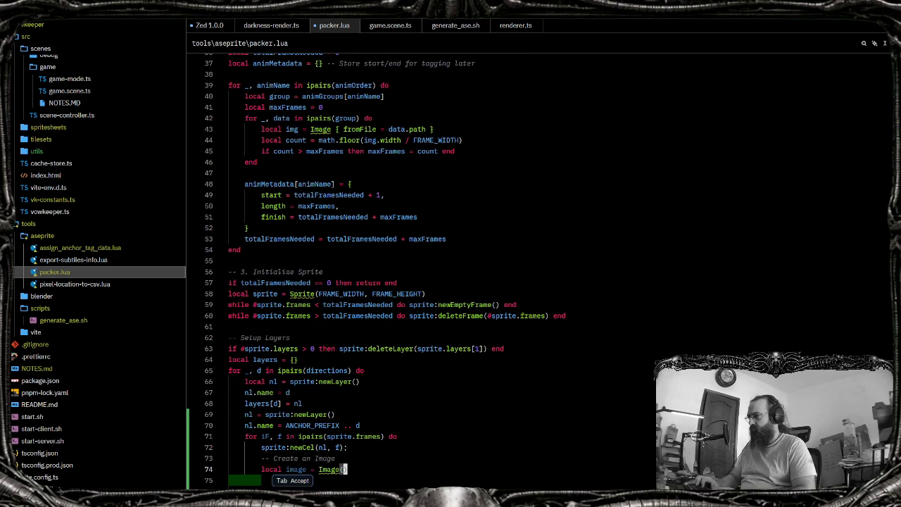
text(sprite)
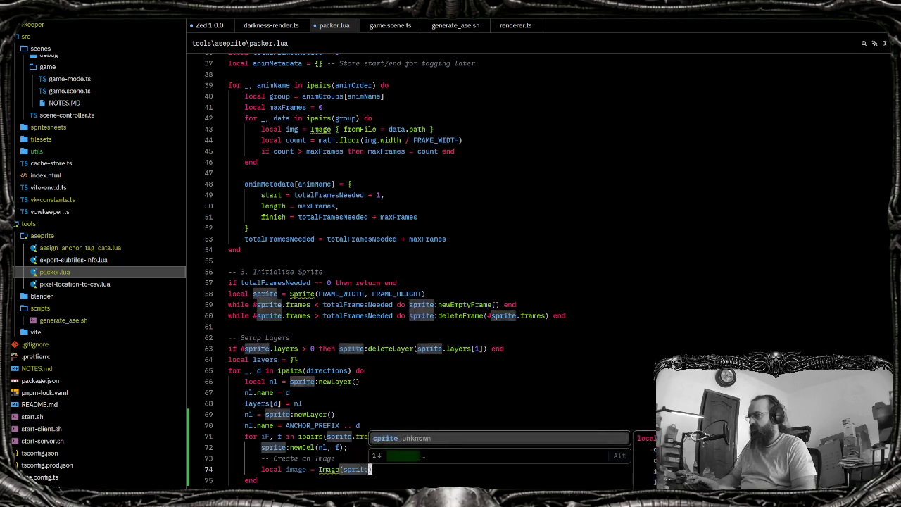
text();)
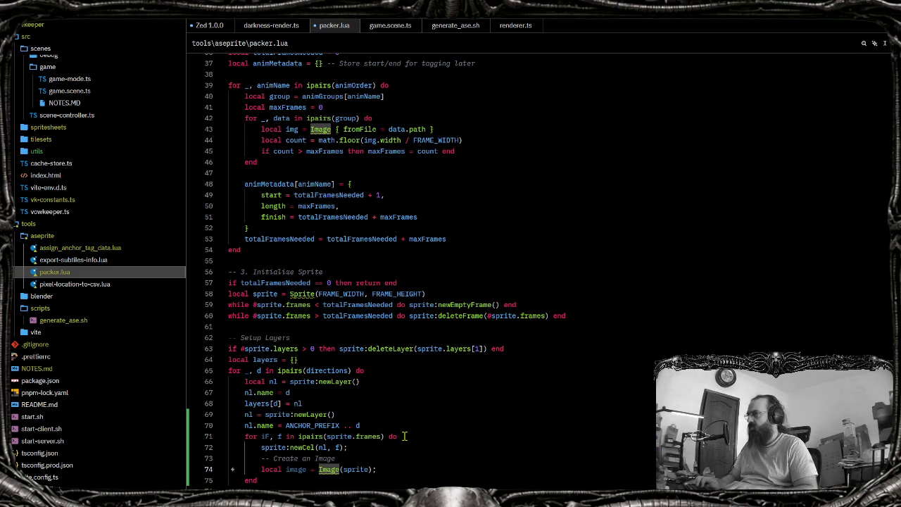
key(alt+Tab)
key(alt+Tab)
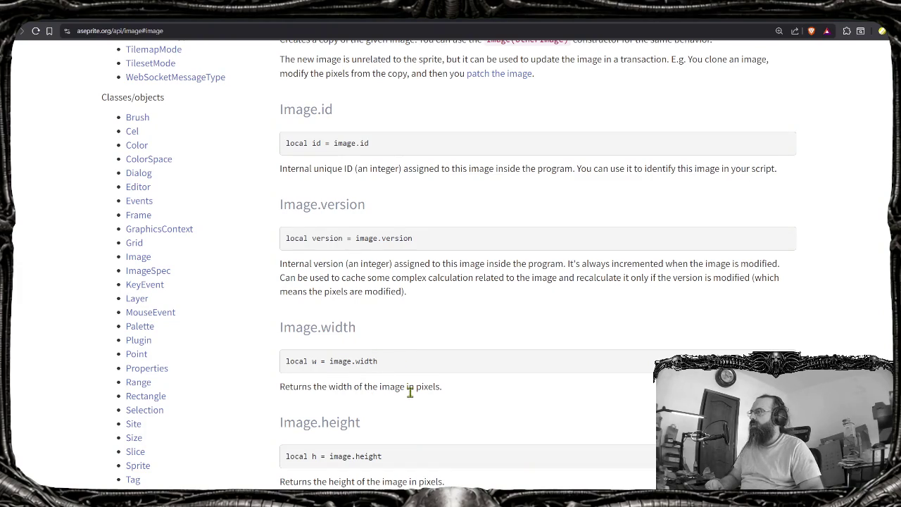
Scroll through the Image API page's constructors and properties
scroll(413, 432, up, 2)
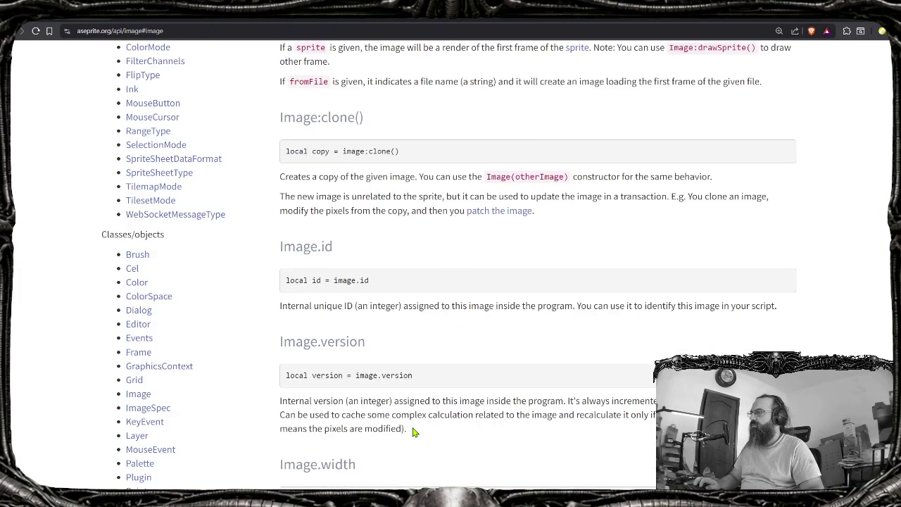
scroll(414, 432, up, 1)
scroll(415, 422, up, 2)
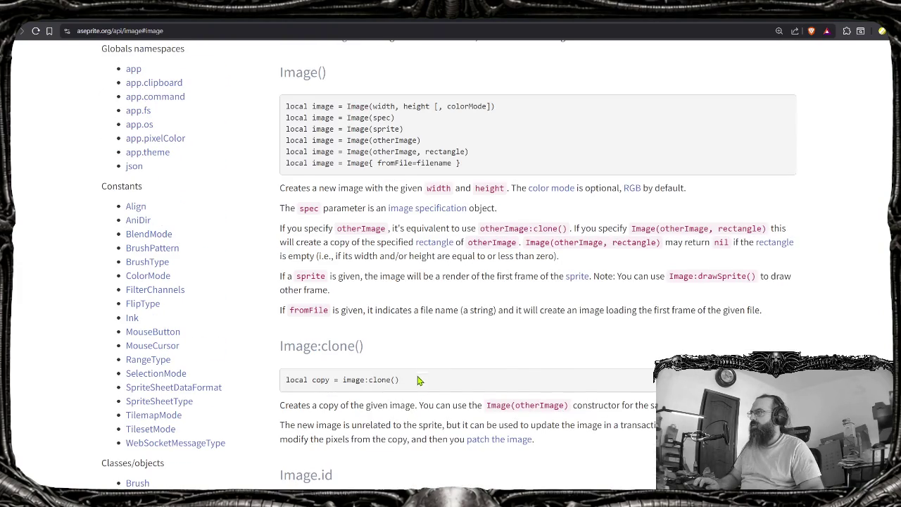
scroll(418, 388, down, 1)
scroll(415, 344, down, 2)
scroll(420, 345, down, 1)
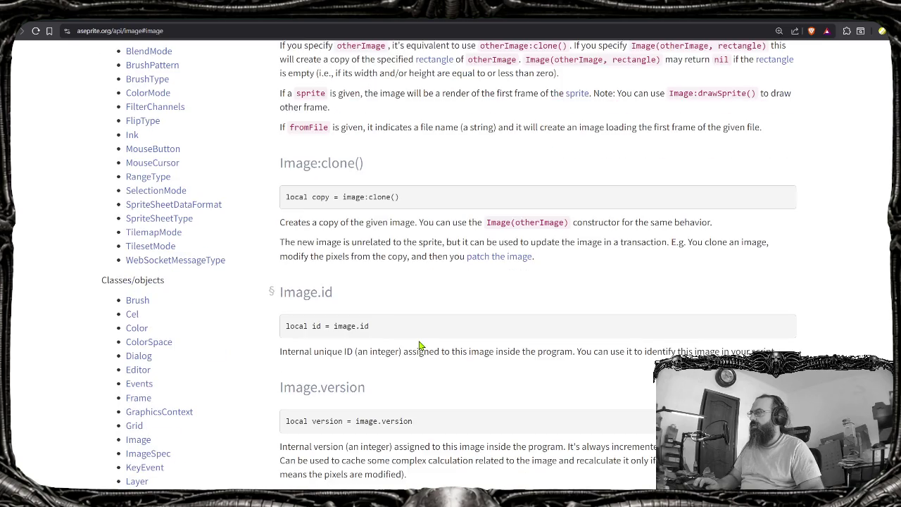
scroll(420, 345, down, 2)
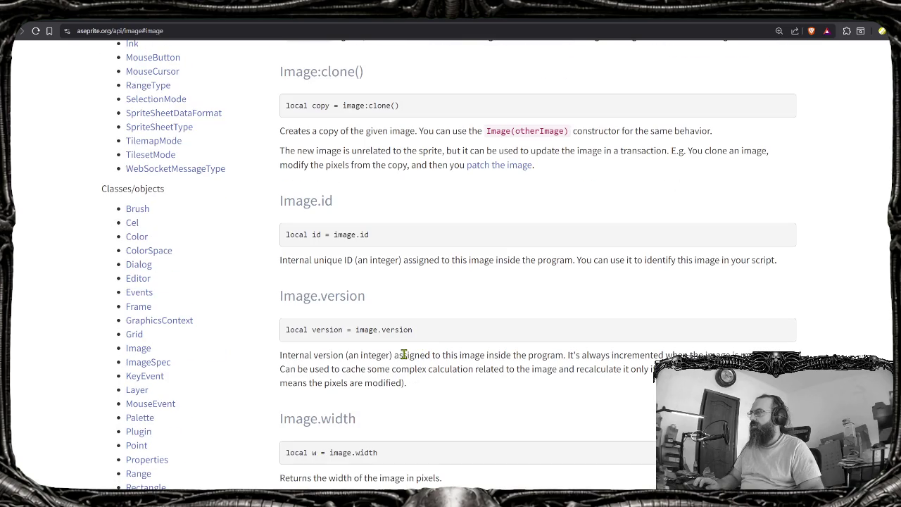
scroll(403, 355, down, 5)
scroll(399, 361, down, 6)
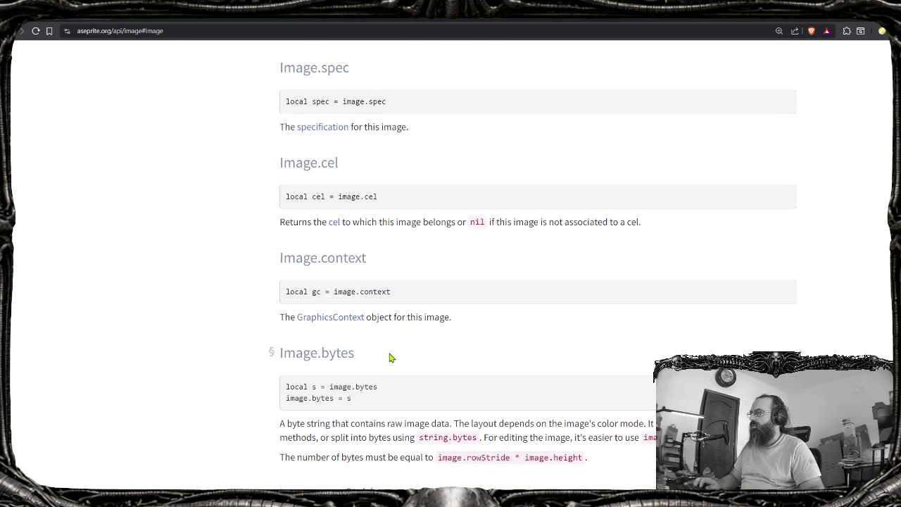
scroll(391, 352, down, 3)
scroll(386, 339, down, 1)
scroll(386, 338, down, 3)
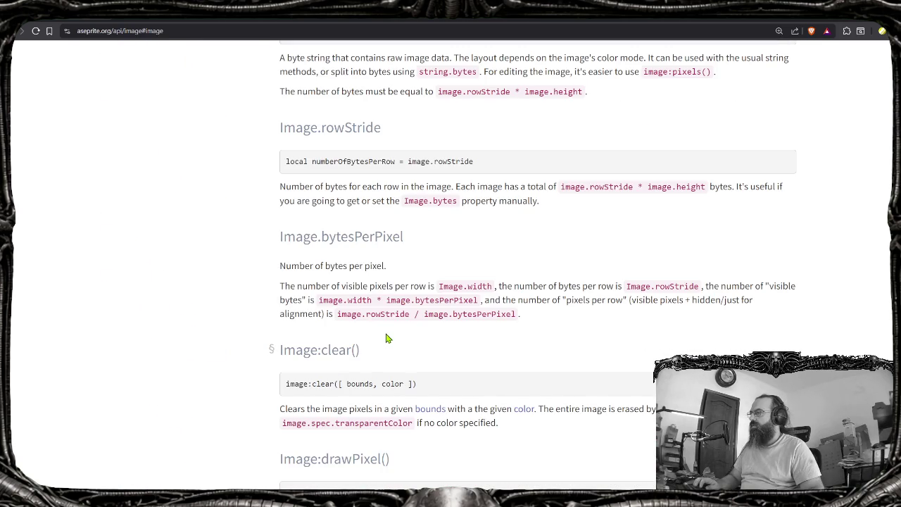
scroll(386, 338, up, 5)
key(alt+Tab)
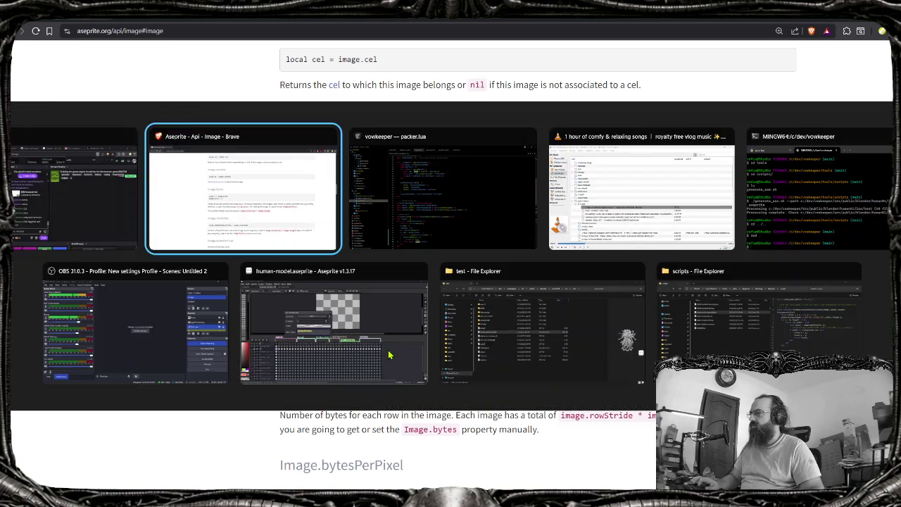
scroll(389, 274, up, 3)
scroll(389, 274, up, 10)
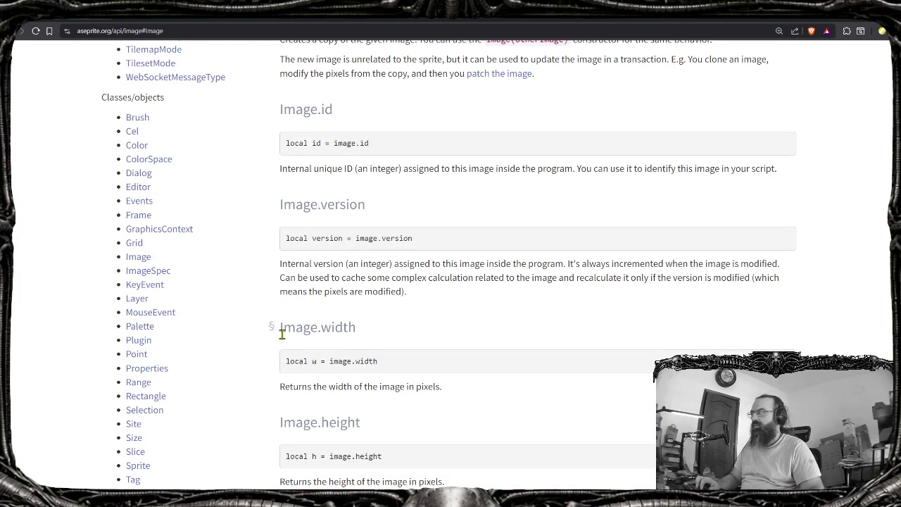
Open the Cel reference, search it for 'Image' to find Cel.image, and return to Zed
click(133, 133)
key(alt+Left)
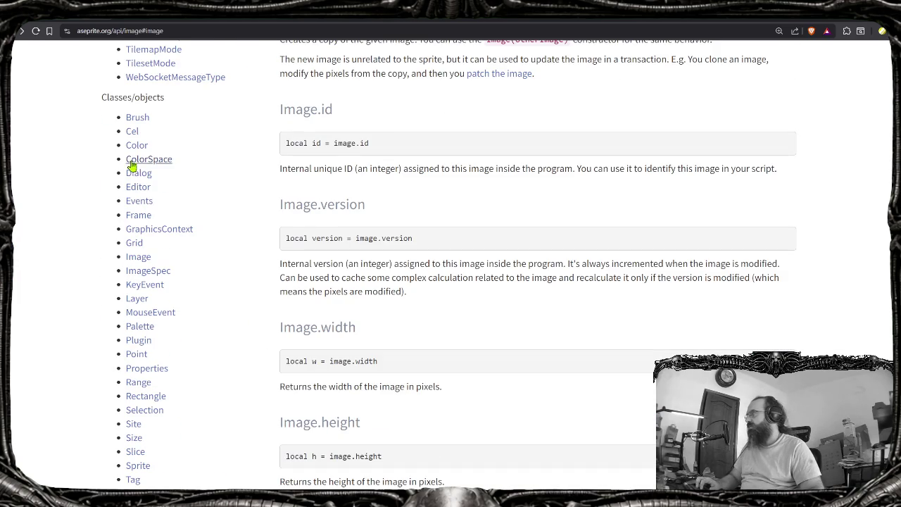
click(132, 133)
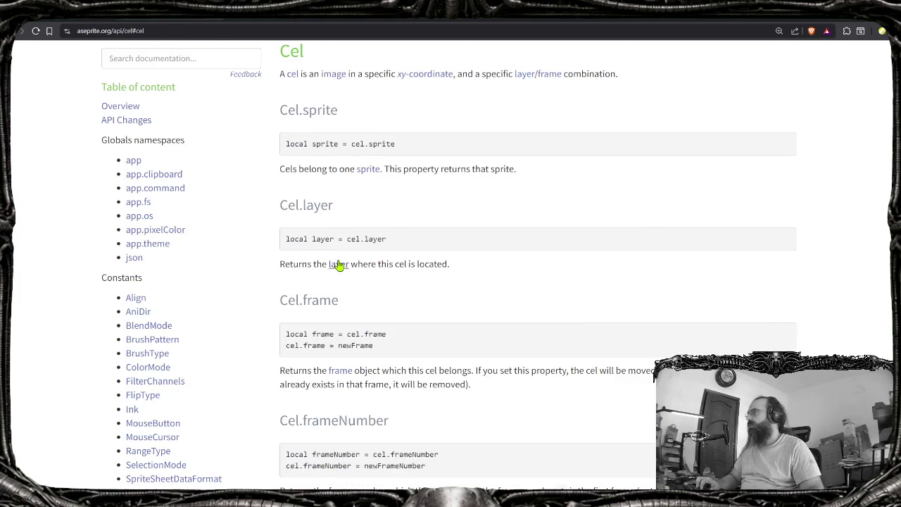
scroll(340, 269, down, 2)
key(ctrl+f)
text(Image)
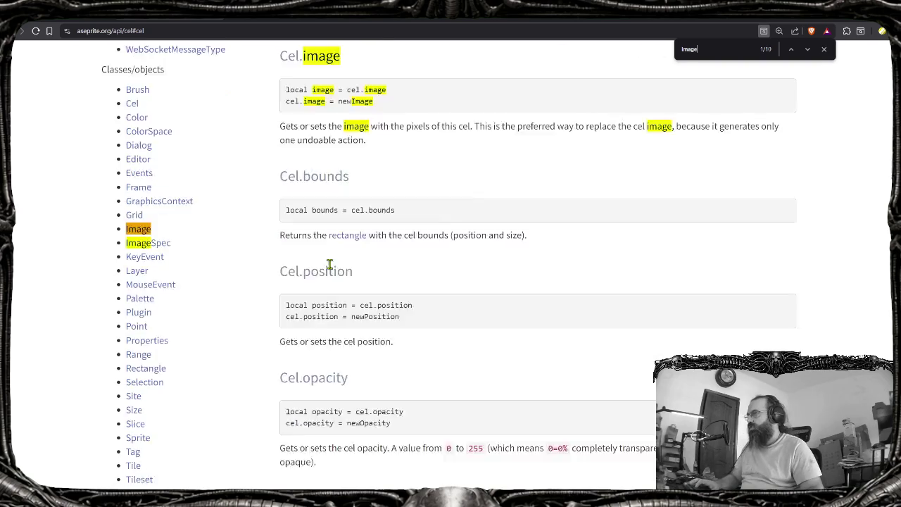
key(alt+Tab)
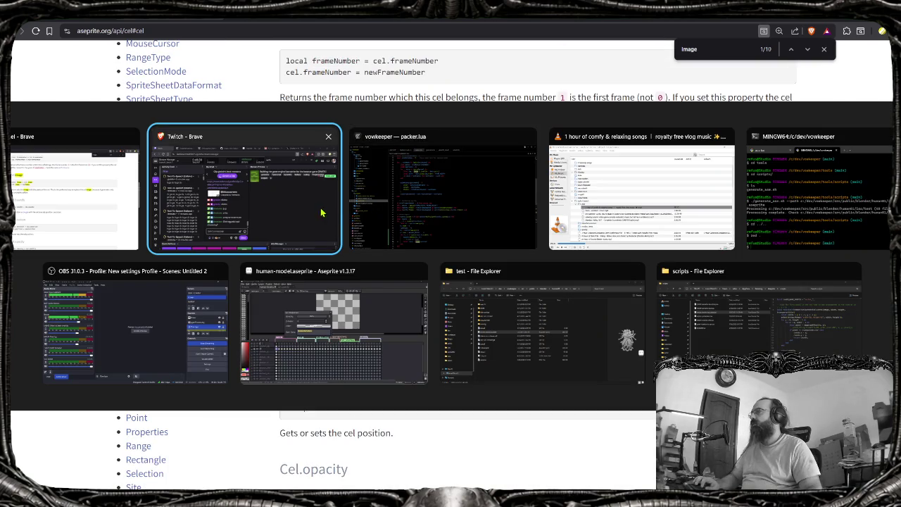
key(Escape)
key(alt+Tab)
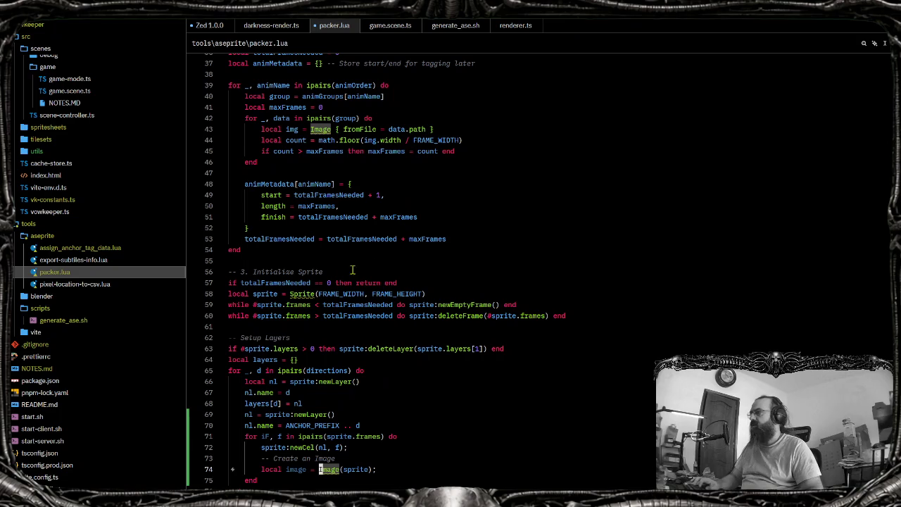
Add an '-- assign' comment and 'cel.image = image;' after line 74 of packer.lua
click(378, 468)
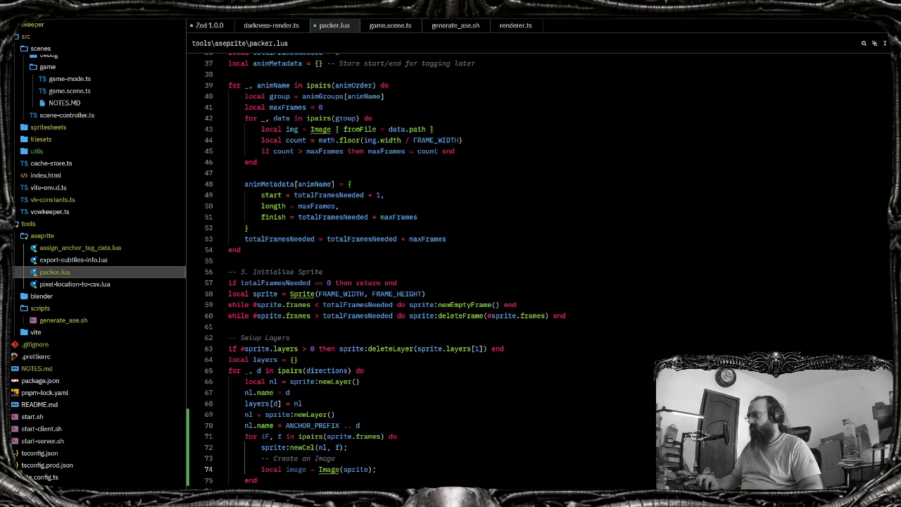
key(Return)
key(Return)
text(-- assign)
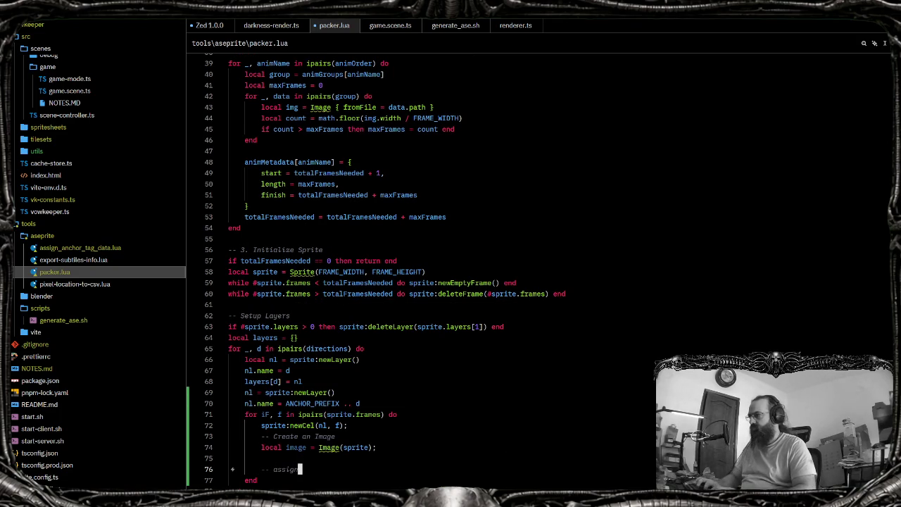
key(Return)
text(cel.image = image;)
key(Return)
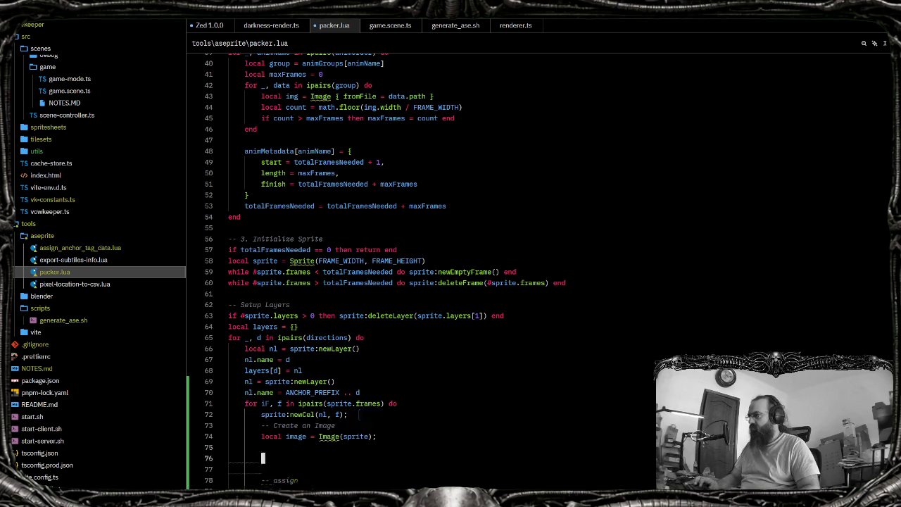
Add a red ANCHOR_COLOR = Color(255,0,0) constant and an ANCHOR_DEFAULT_COORDS table at the top
key(ctrl+Home)
key(Down)
key(Down)
key(Down)
key(Down)
key(Return)
key(Up)
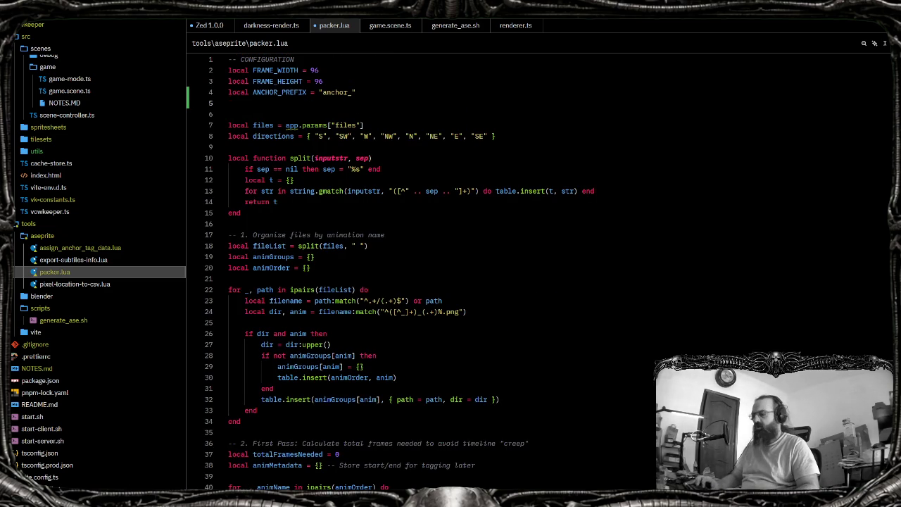
text(local)
key(alt+l)
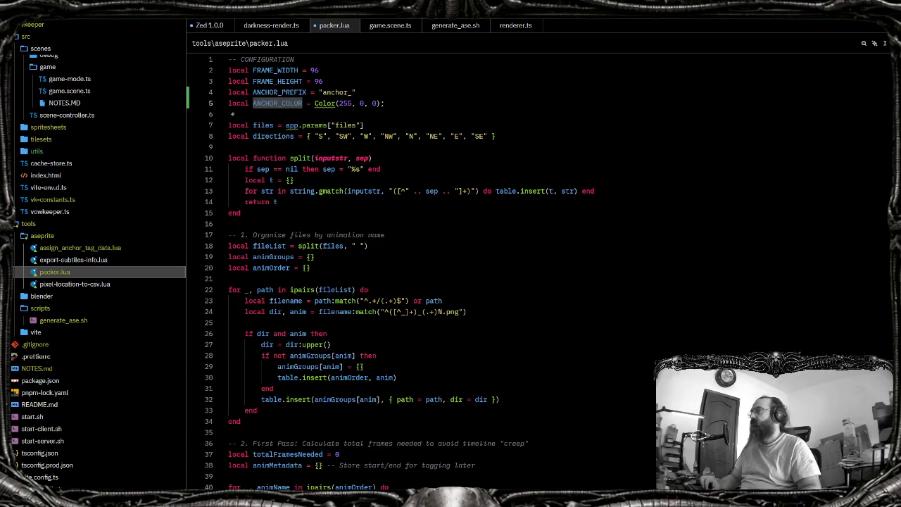
key(Return)
text(local ANCHOR_DEFAULT_COORDS =)
key(Tab)
key(Left)
key(Left)
key(Left)
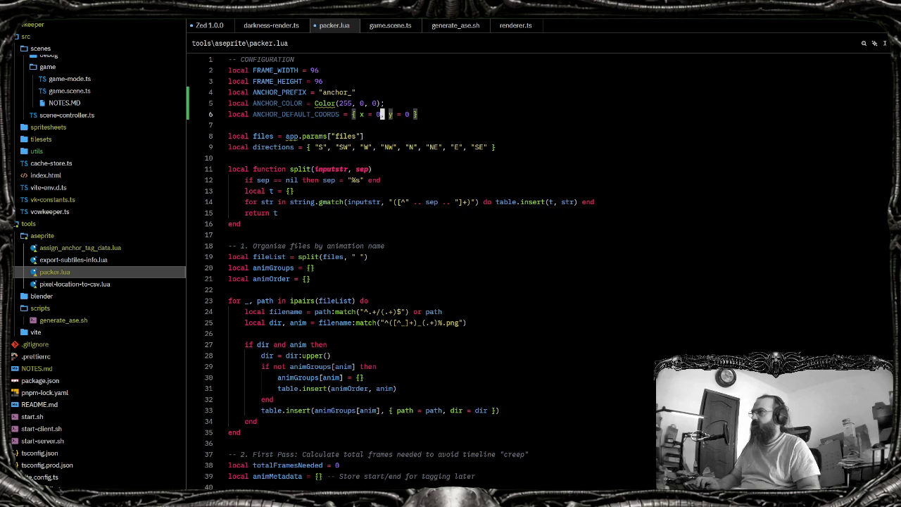
Check the anchor data in Aseprite, set ANCHOR_DEFAULT_COORDS to x 47, y 79, and save
key(alt+Tab)
key(alt+Tab)
key(alt+Tab)
key(alt+Tab)
key(alt+Tab)
key(alt+Tab)
key(alt+Tab)
key(alt+shift+Tab)
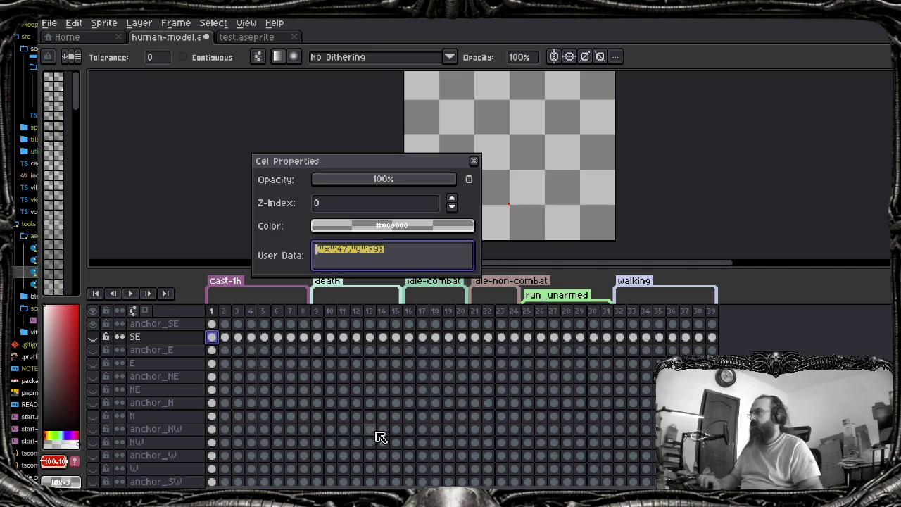
key(alt+Tab)
mouse_move(368, 410)
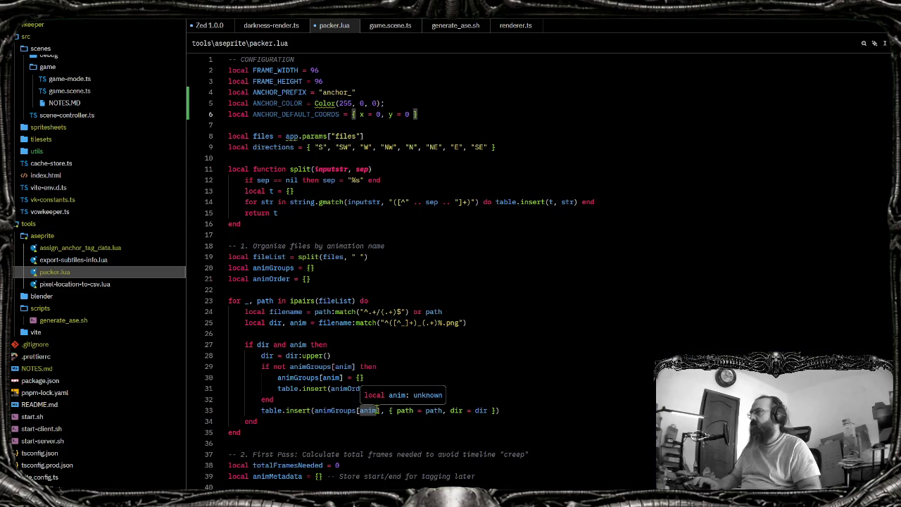
key(Delete)
text(47)
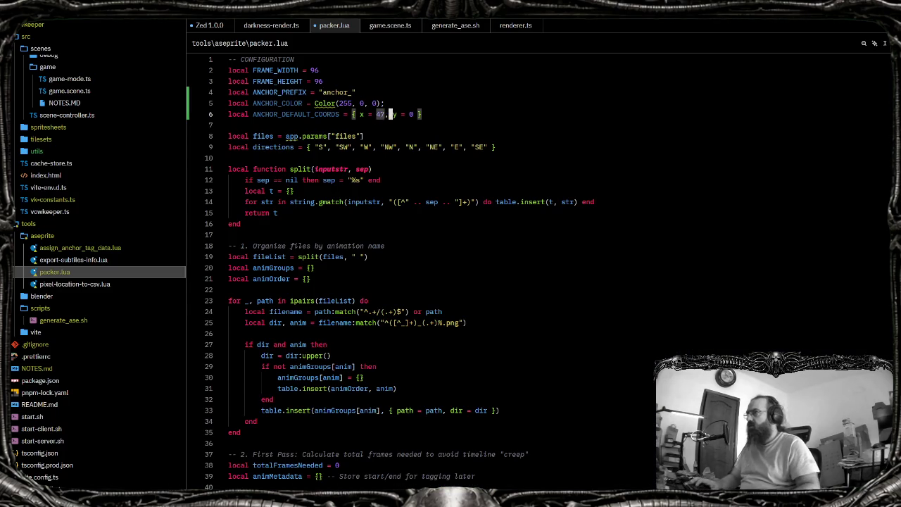
key(Right)
key(Right)
key(Right)
key(Delete)
text(79)
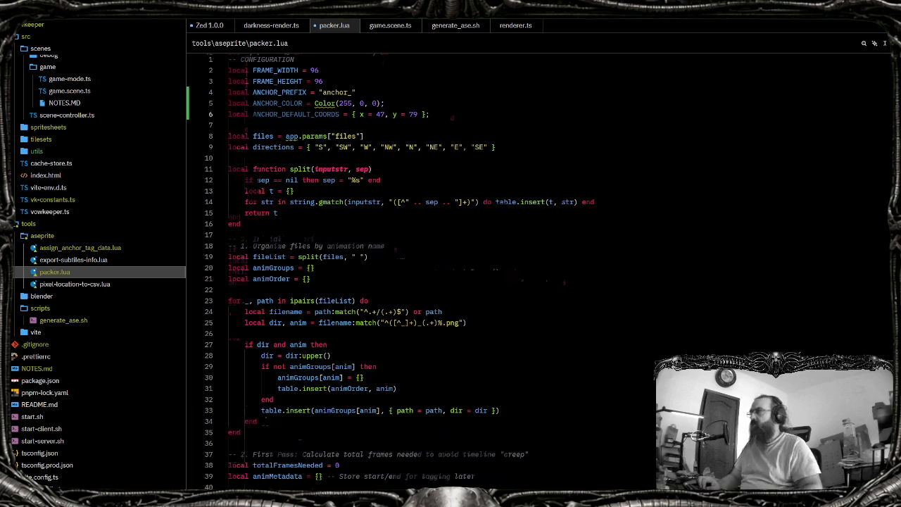
key(alt+Left)
key(ctrl+s)
Insert a blank line in the layer loop and bring up the Aseprite Cel API page in Brave
key(Return)
key(Tab)
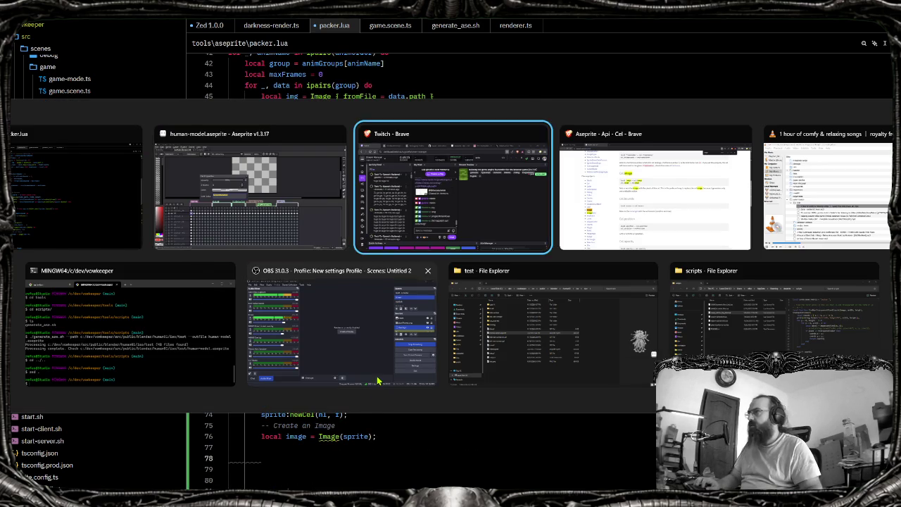
key(alt+Tab)
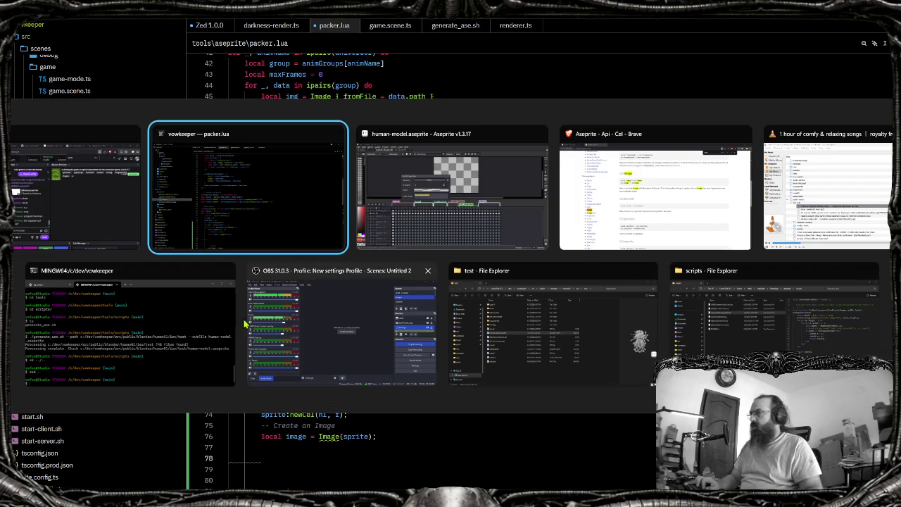
click(695, 227)
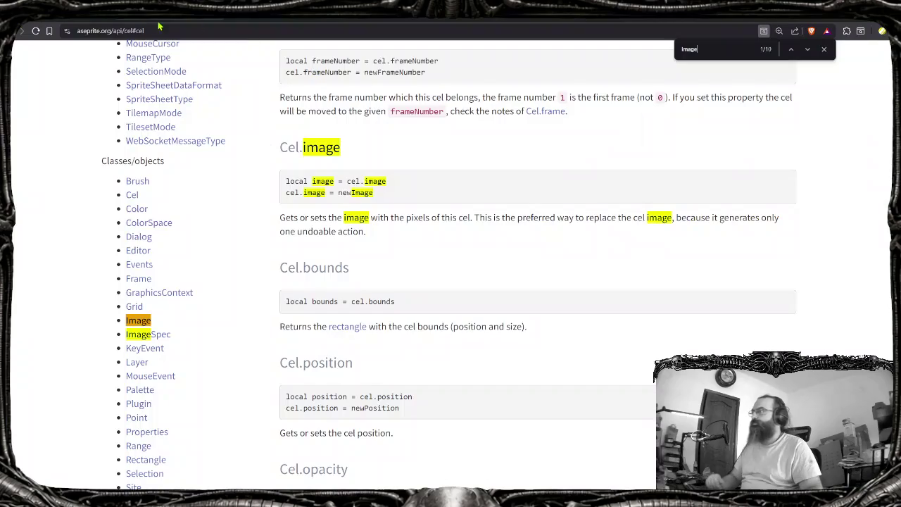
Search the Aseprite API docs for 'brush' and scroll through the matches
key(alt+Tab)
key(alt+Tab)
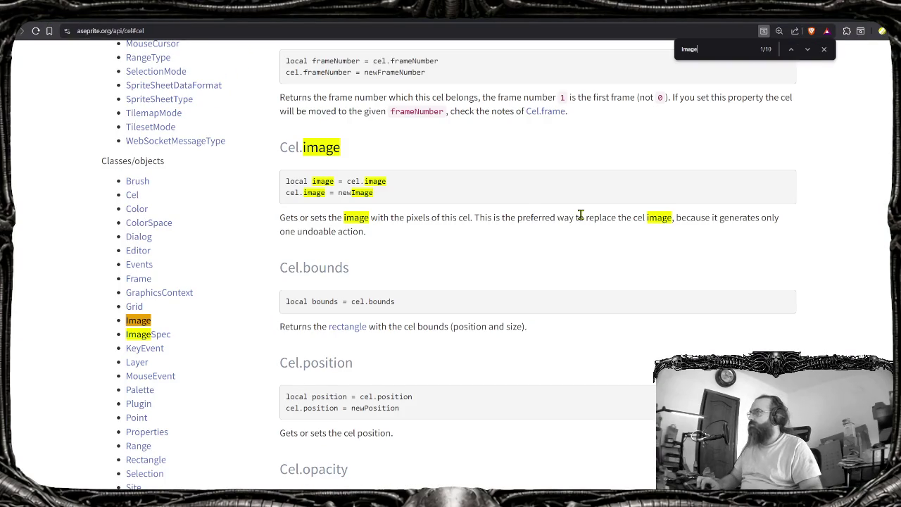
text(c)
text(w)
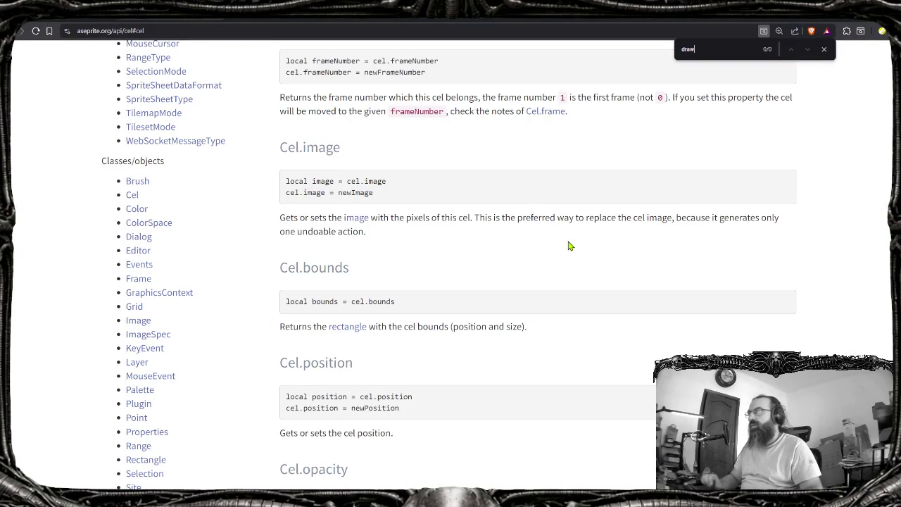
key(BackSpace)
key(BackSpace)
key(BackSpace)
text(brush)
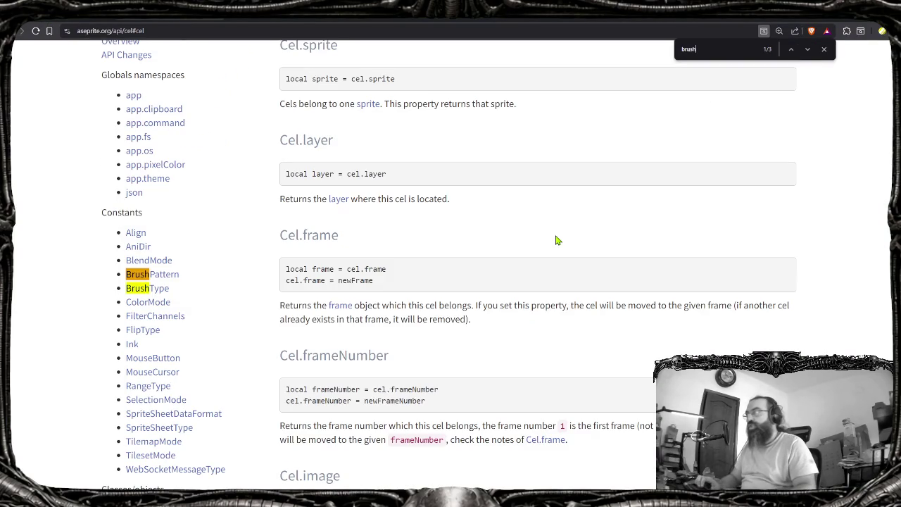
scroll(398, 315, down, 3)
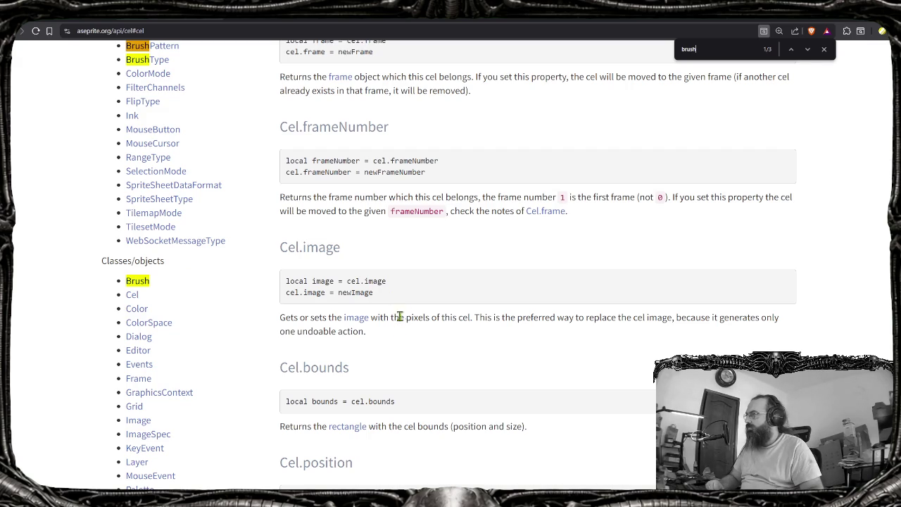
scroll(392, 344, up, 1)
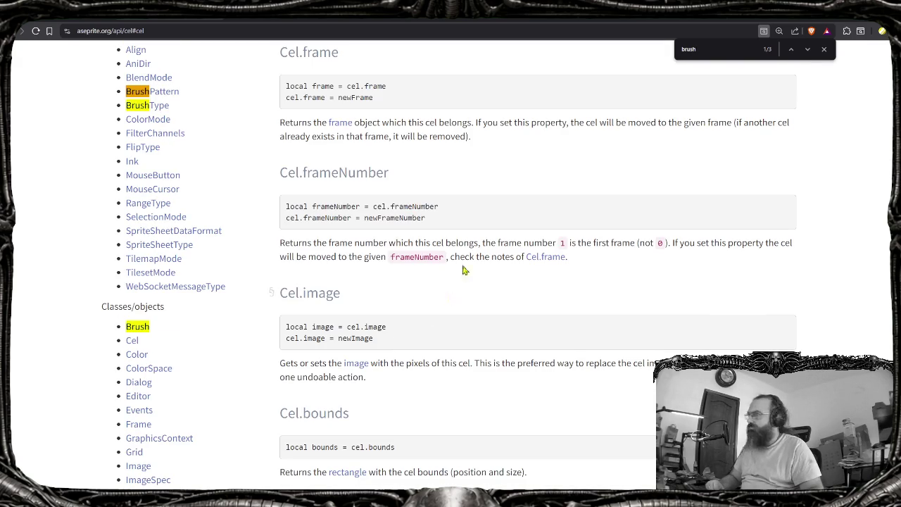
scroll(464, 282, up, 4)
scroll(524, 204, up, 1)
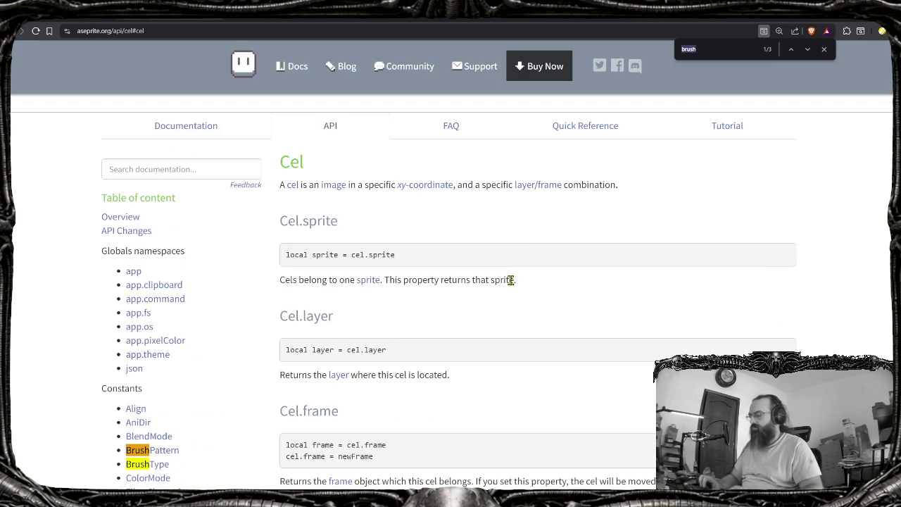
Copy the image:drawPixel(x, y, color) usage line from the Image docs into packer.lua
text(pixel)
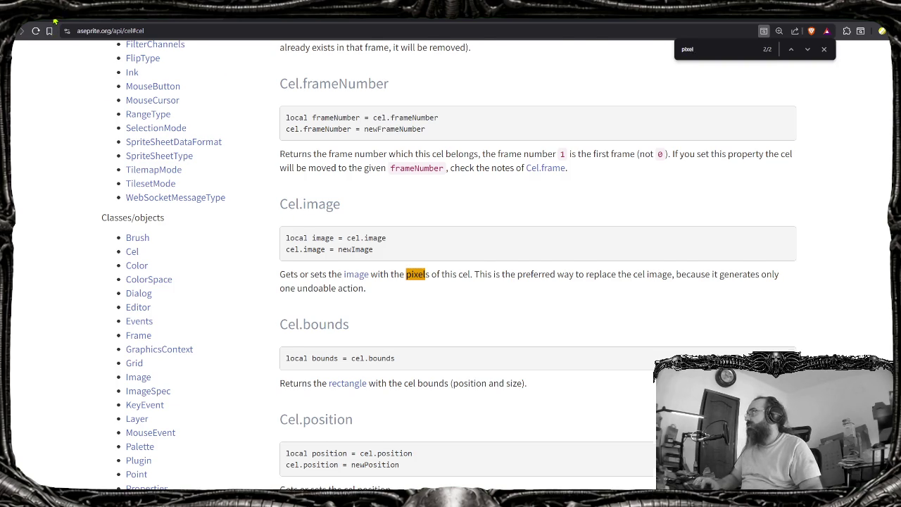
key(alt+Left)
key(Return)
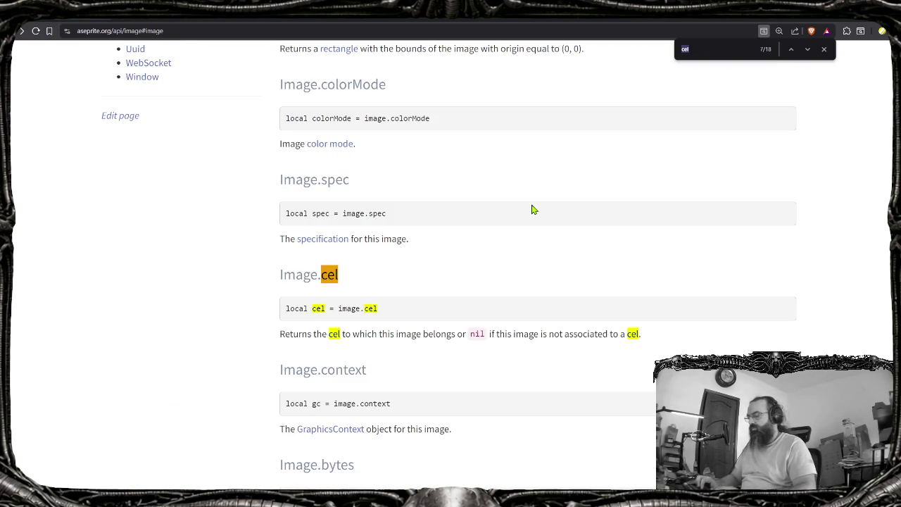
text(draw)
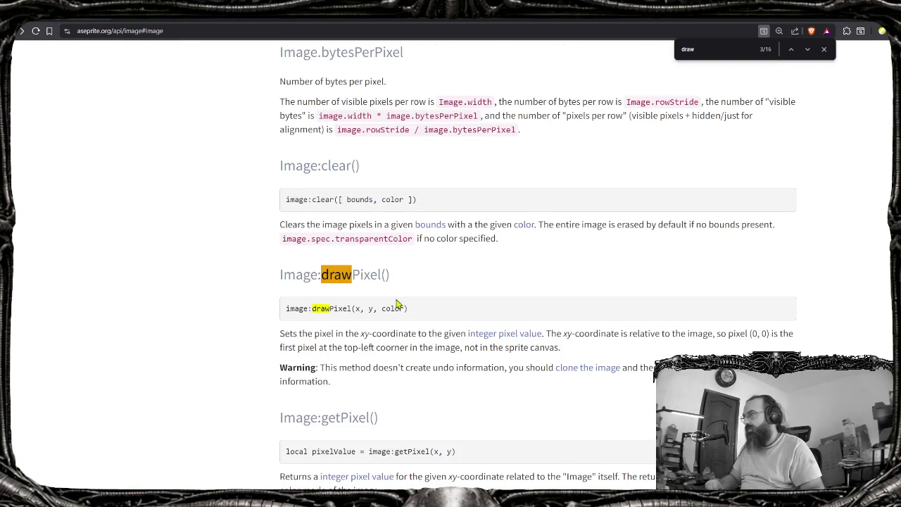
drag(280, 274, 383, 276)
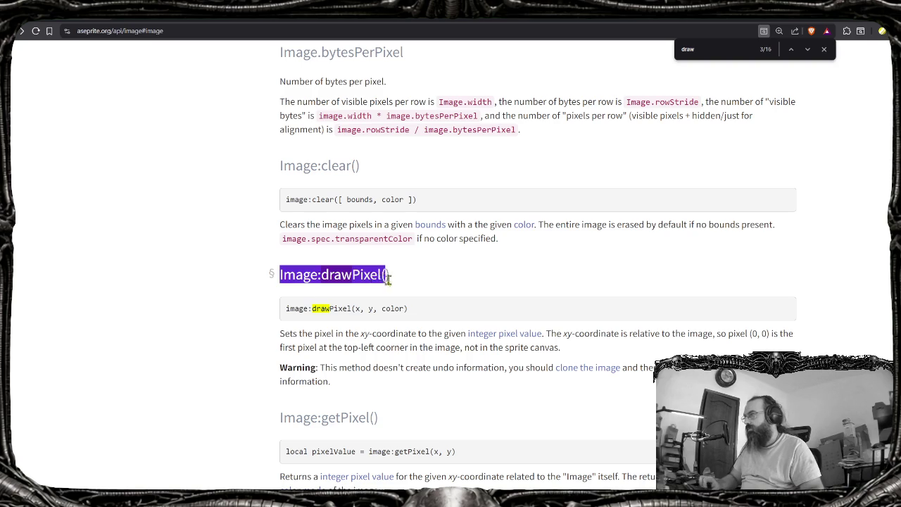
click(377, 326)
drag(285, 308, 424, 314)
key(ctrl+c)
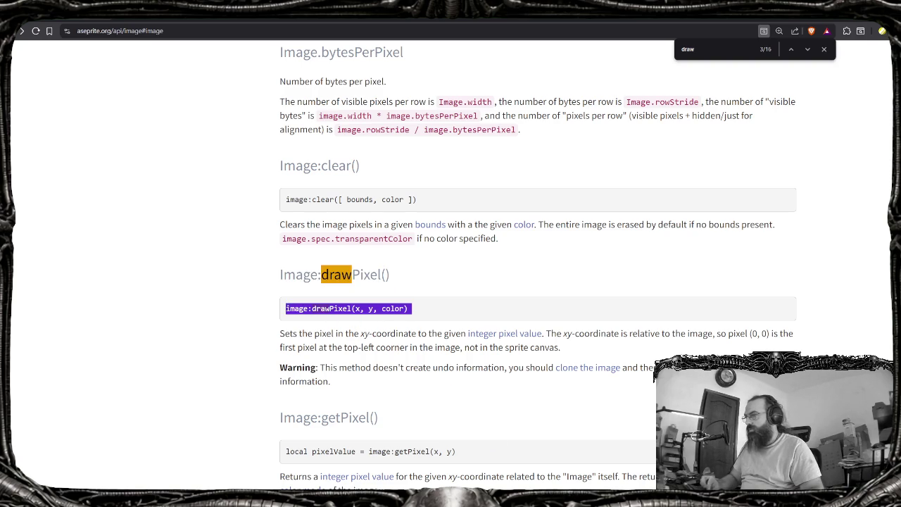
key(alt+Tab)
key(ctrl+v)
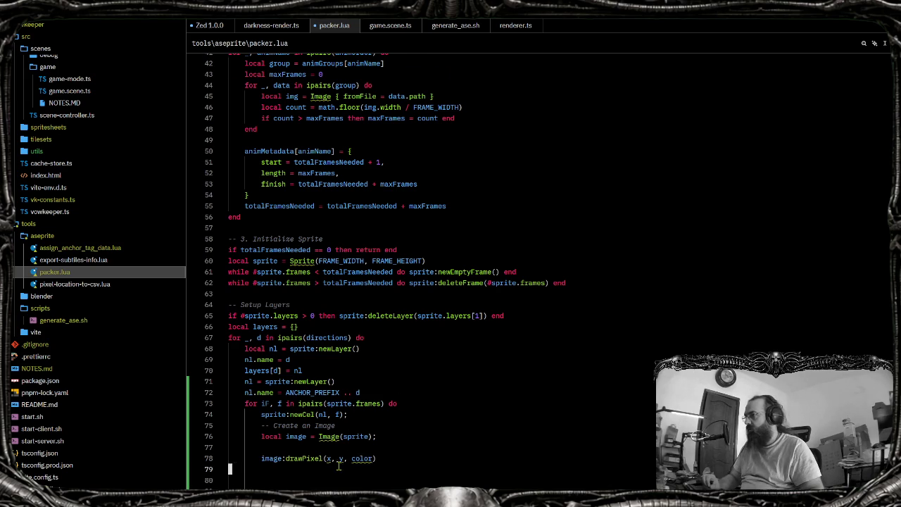
Fill the drawPixel call with the ANCHOR_DEFAULT_COORDS and ANCHOR_COLOR arguments and tidy blank lines
scroll(324, 403, down, 8)
key(BackSpace)
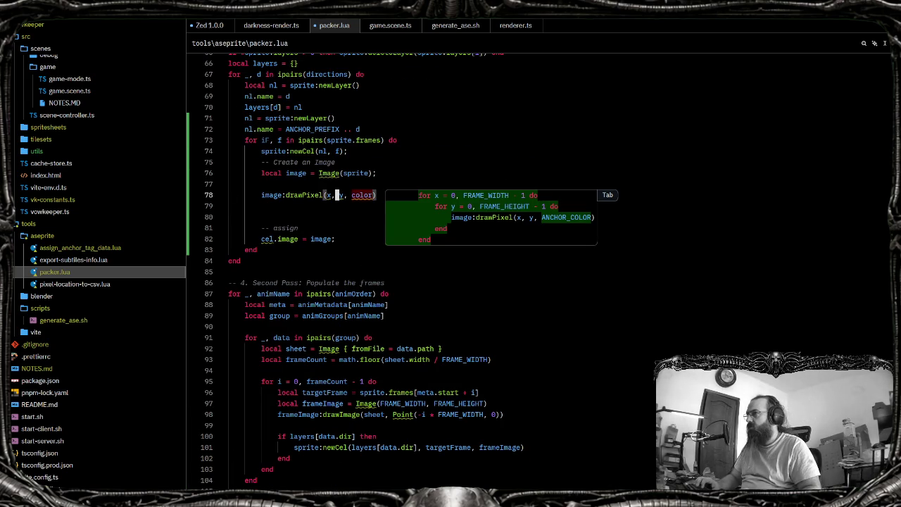
key(BackSpace)
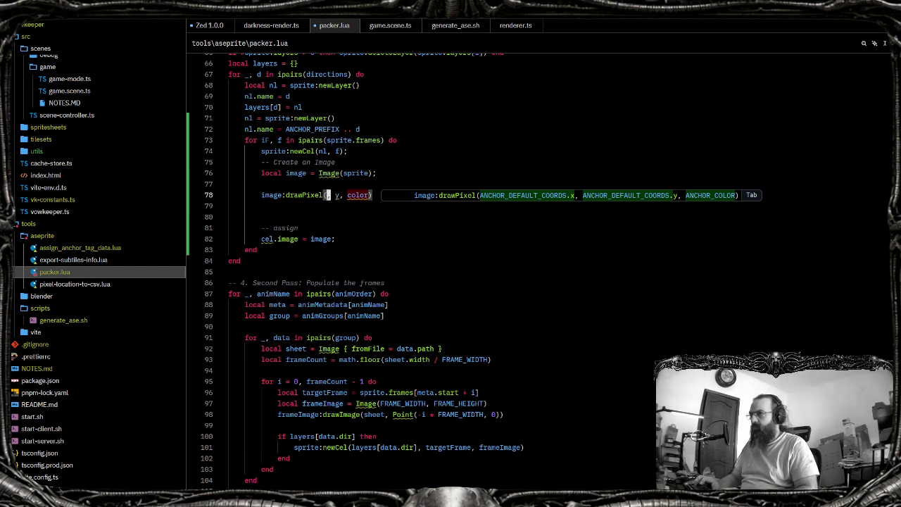
key(Tab)
key(Down)
key(Down)
key(BackSpace)
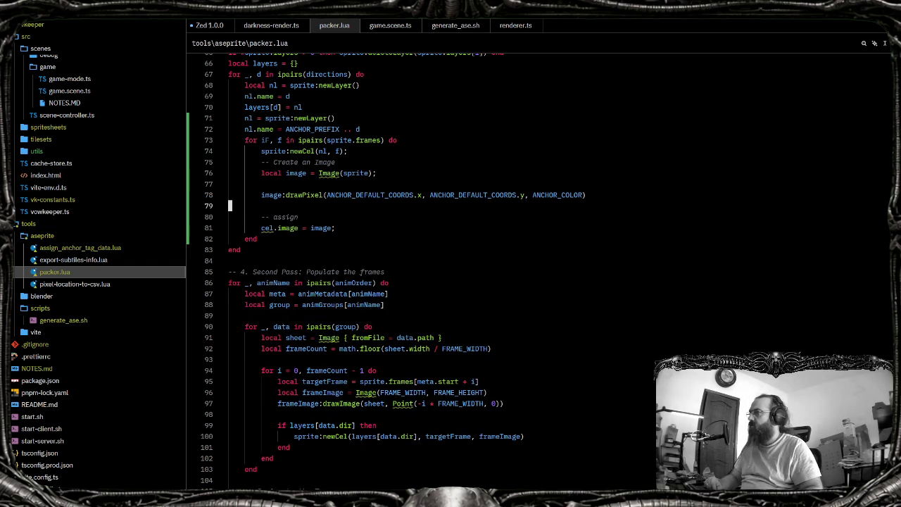
Prefix the newCel call on line 74 with 'local cel = '
key(Down)
key(Down)
key(Home)
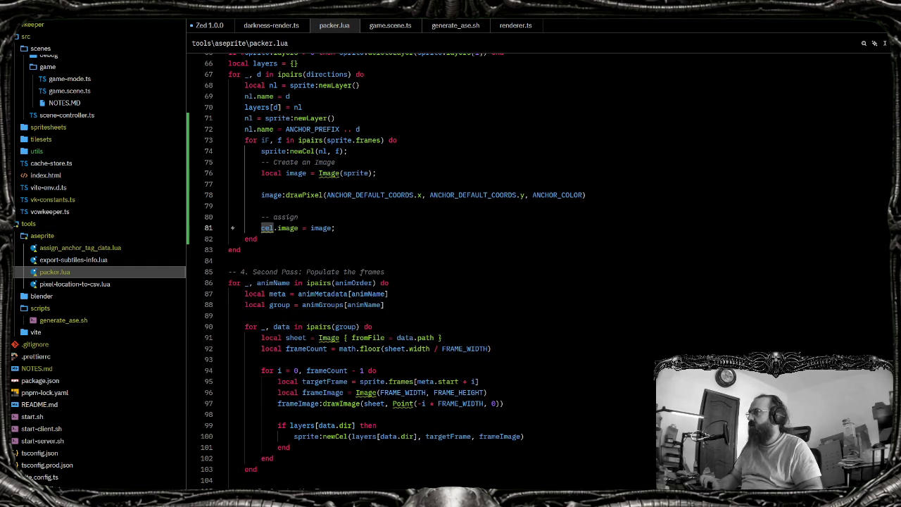
key(ctrl+Right)
key(Up)
key(Up)
key(Up)
key(Up)
key(Up)
key(Up)
key(Up)
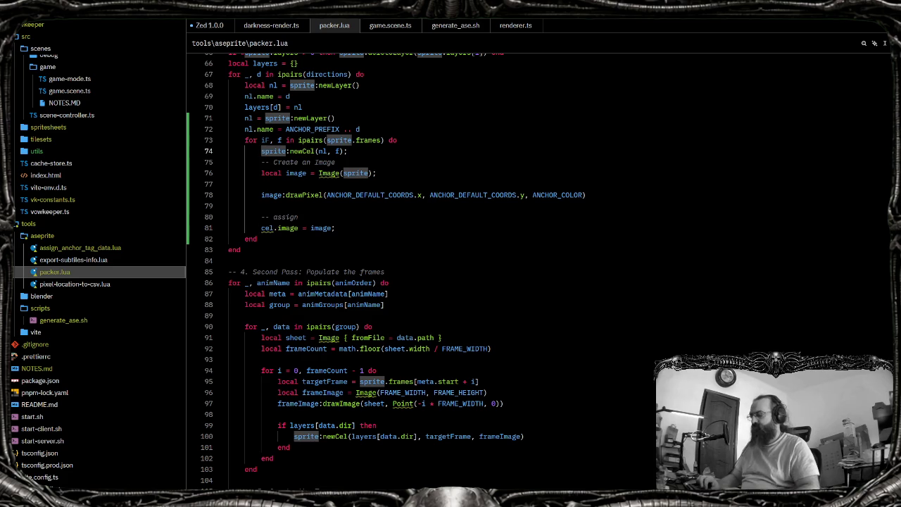
text(local cel =)
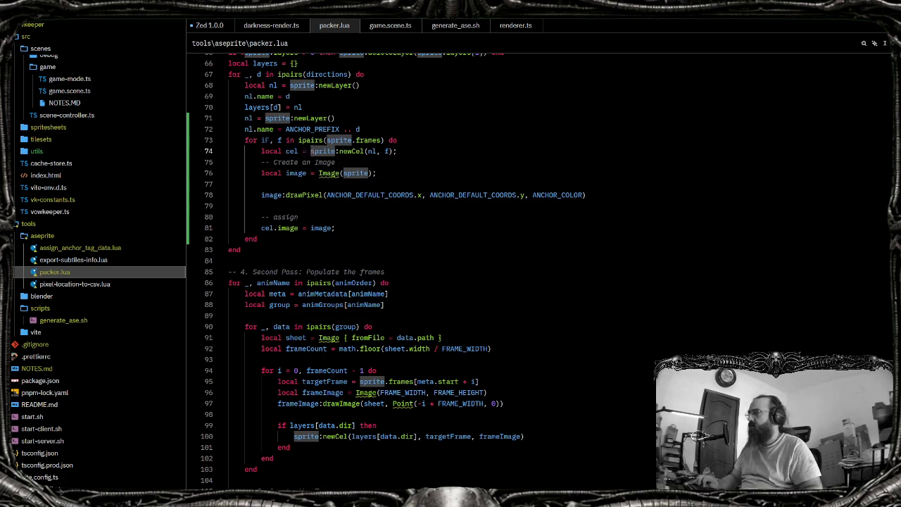
key(alt+Tab)
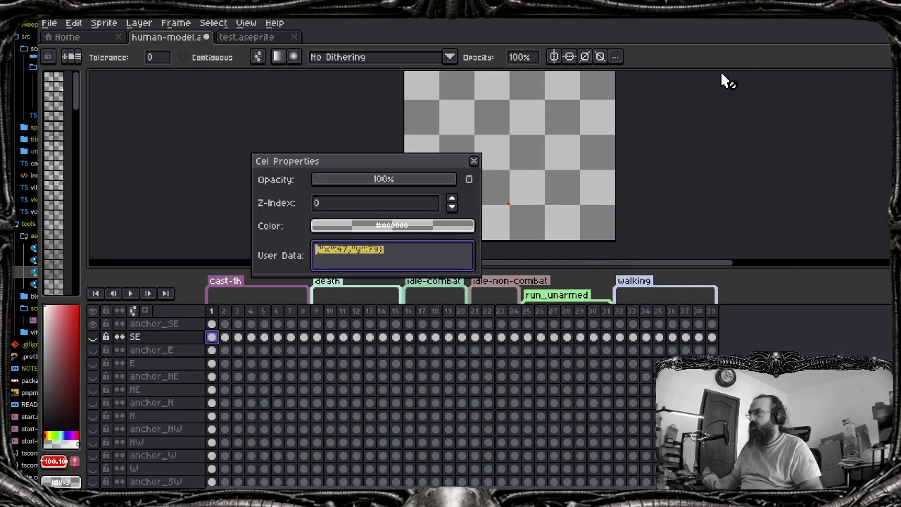
Close Cel Properties, save and close human-model, close test.aseprite, and return to Zed
click(474, 160)
key(ctrl+s)
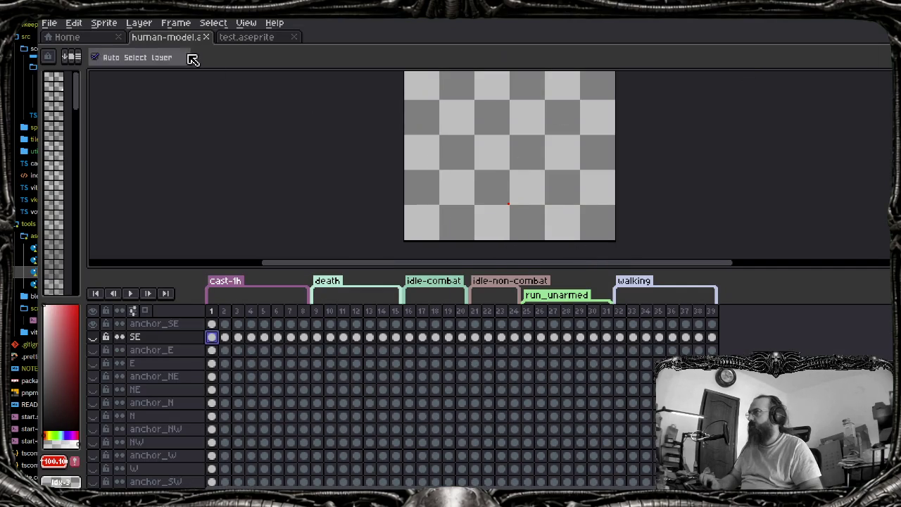
click(206, 37)
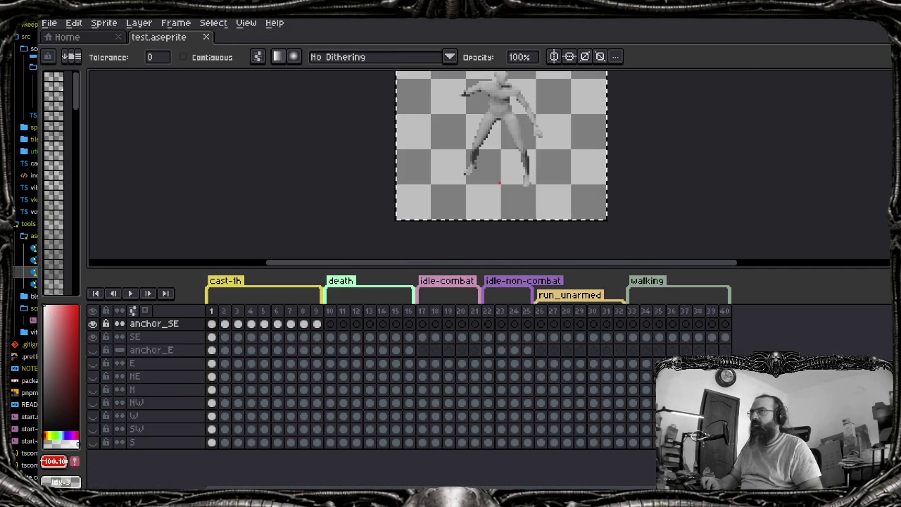
click(206, 36)
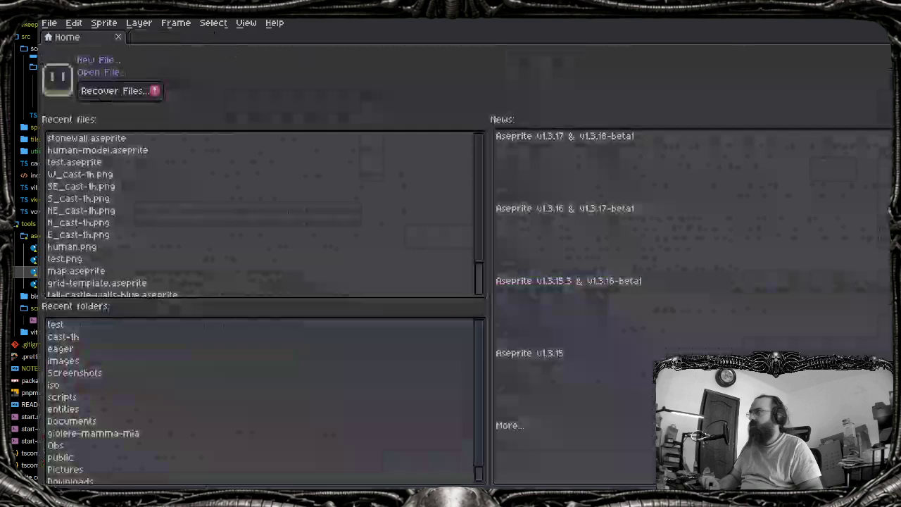
key(alt+Tab)
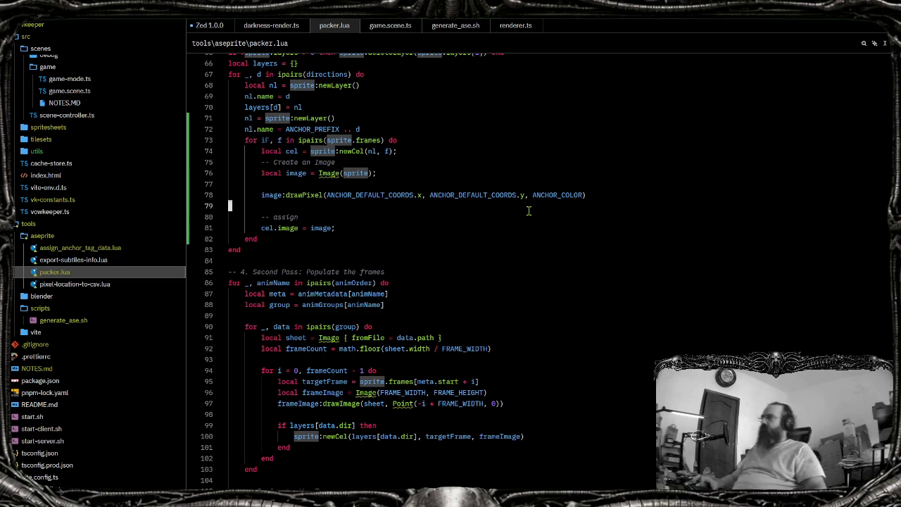
Insert a blank line between 'local cel' and the Create an Image comment, then review the loop
key(Up)
key(Up)
key(Up)
key(Up)
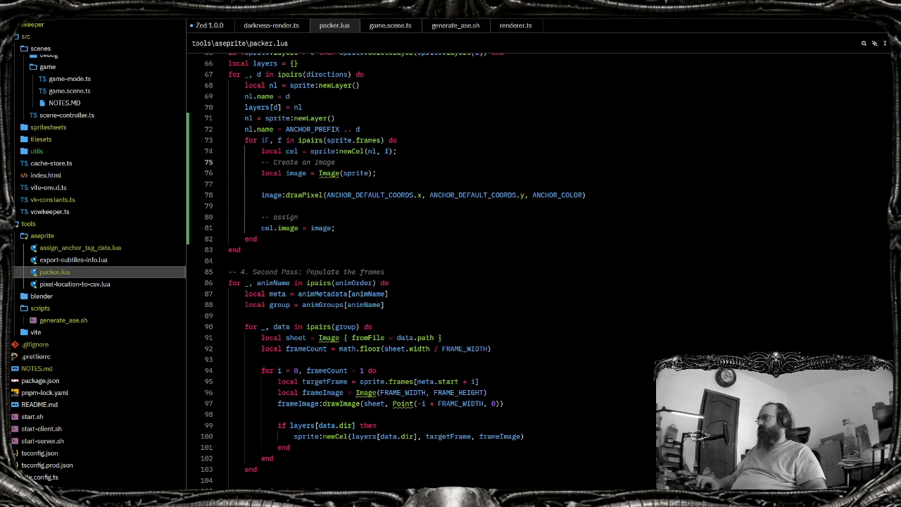
key(Return)
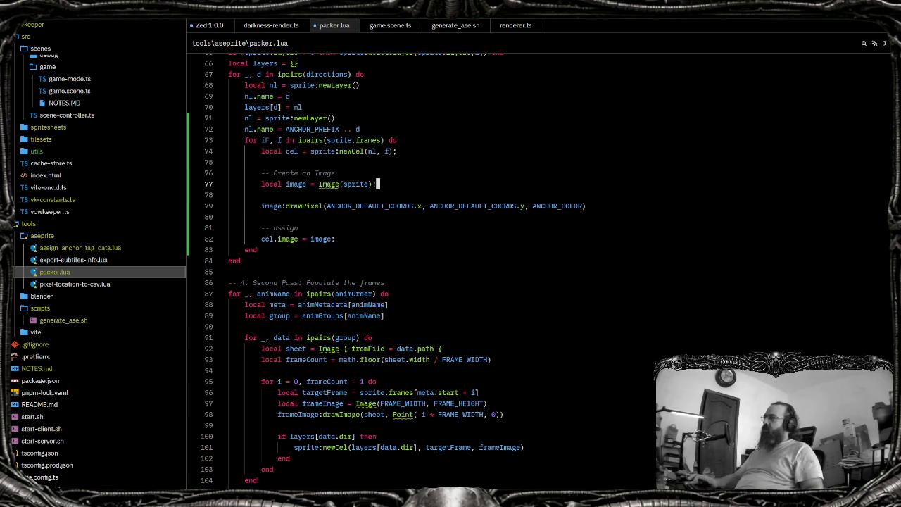
key(Home)
key(Up)
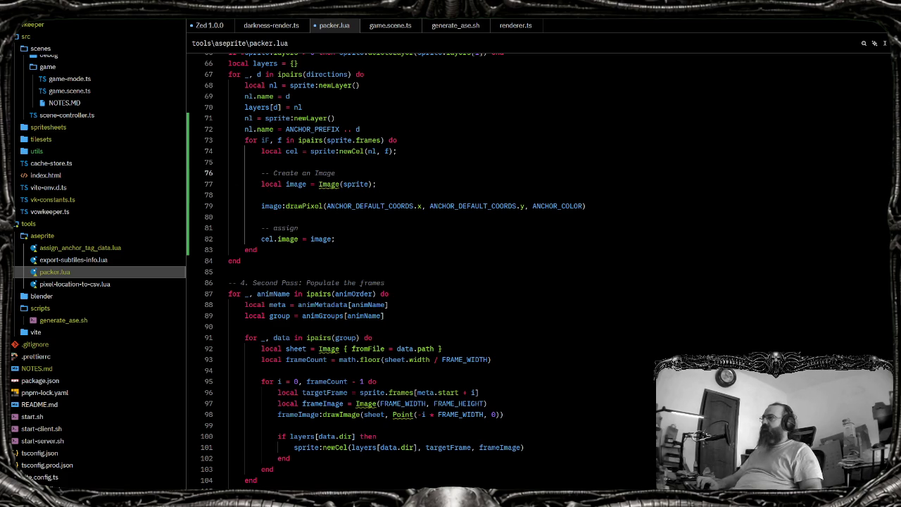
key(Up)
key(Down)
key(Down)
key(Down)
key(Down)
key(Down)
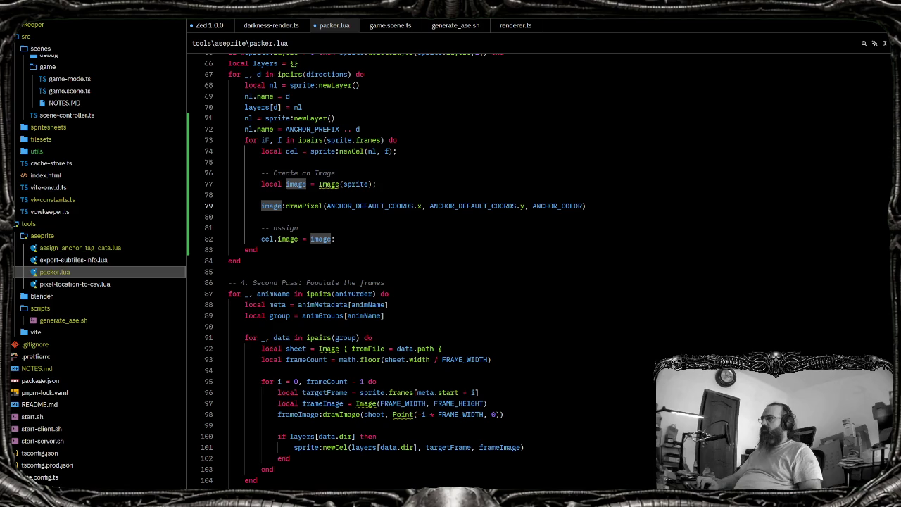
key(alt+Tab)
key(alt+shift+Tab)
key(alt+shift+Tab)
key(alt+shift+Tab)
key(alt+shift+Tab)
key(alt+shift+Tab)
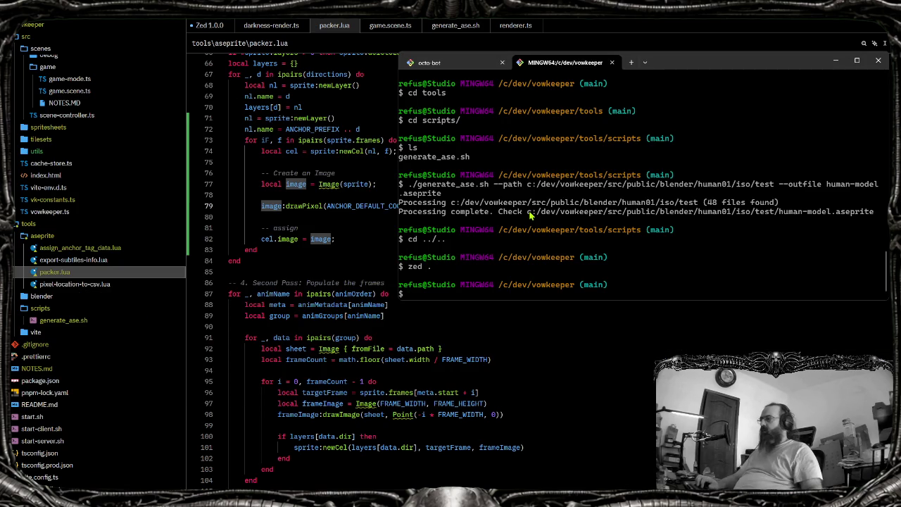
Permanently delete the old human-model.aseprite from the test folder in File Explorer
click(372, 503)
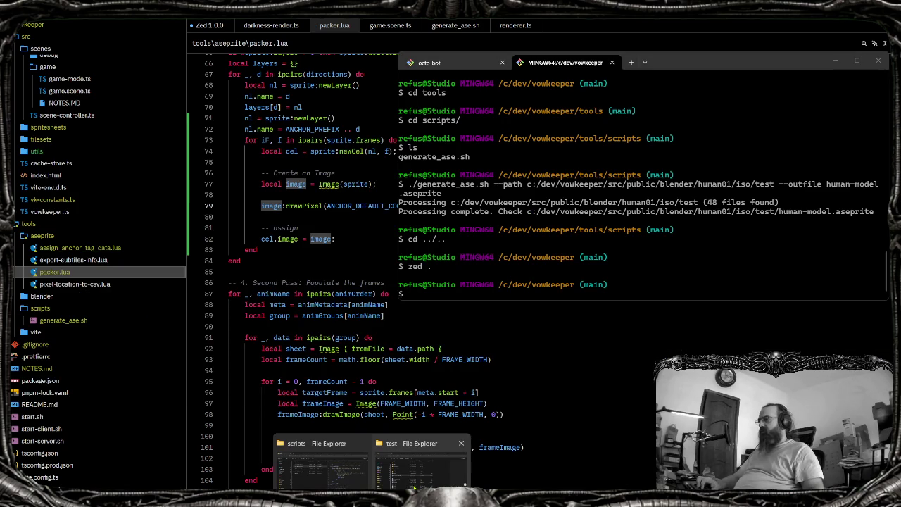
click(421, 465)
key(shift+Delete)
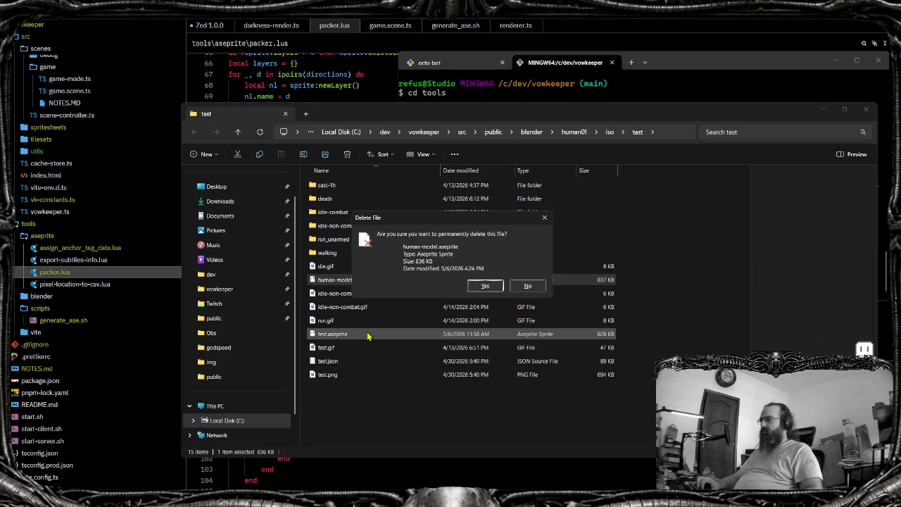
key(Return)
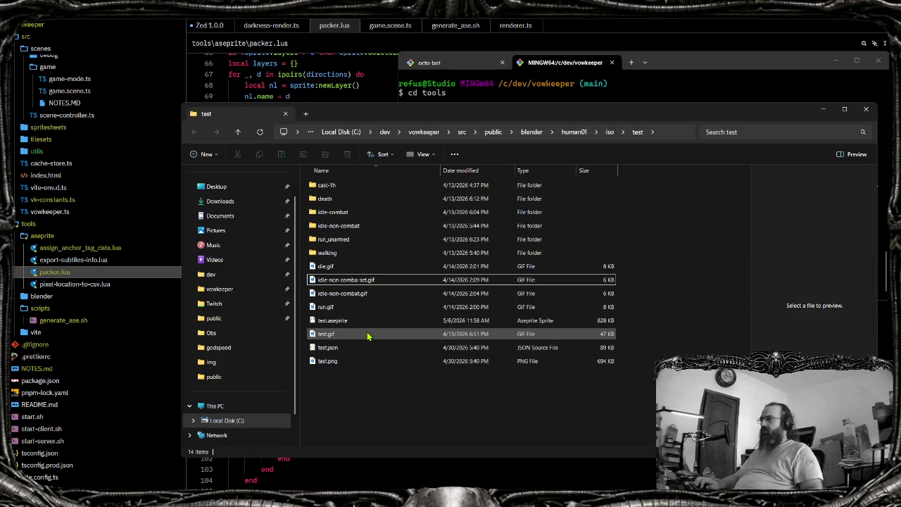
key(alt+Tab)
Rerun generate_ase.sh from tools/scripts and open the regenerated human-model.aseprite
key(Up)
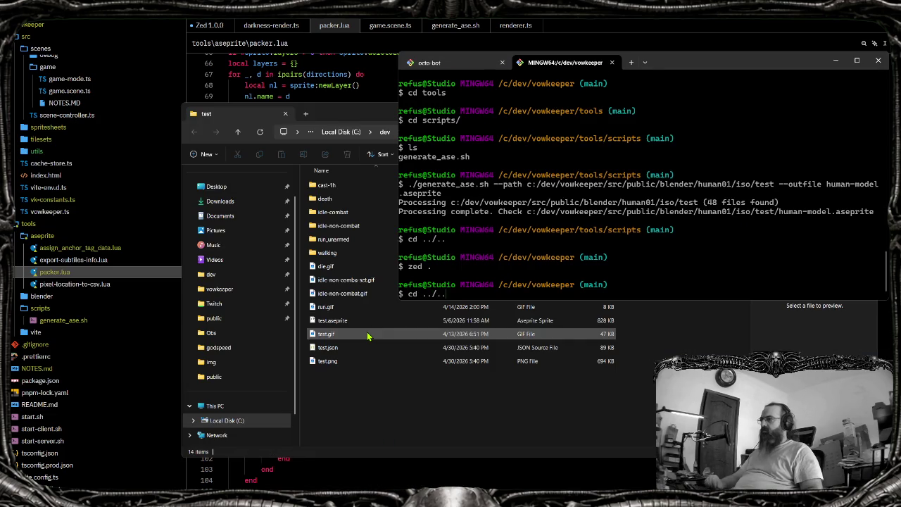
key(Up)
key(Return)
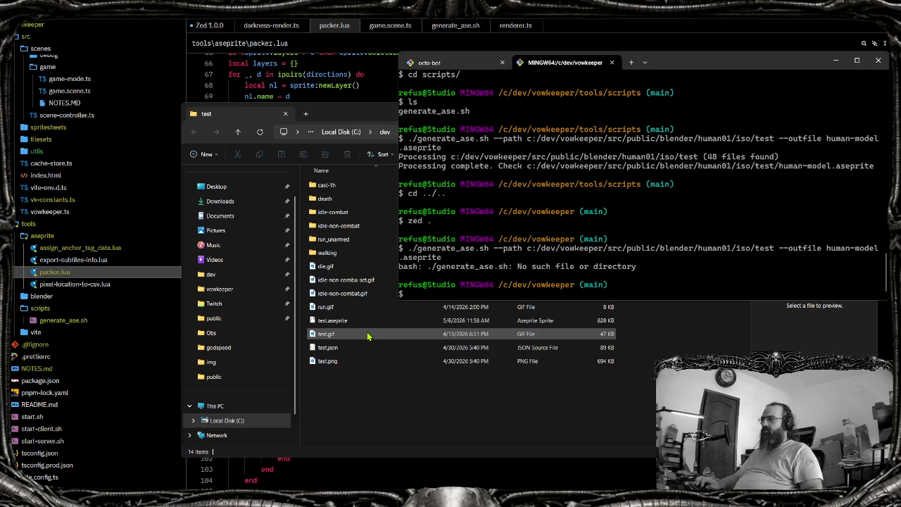
text(cd to)
key(Return)
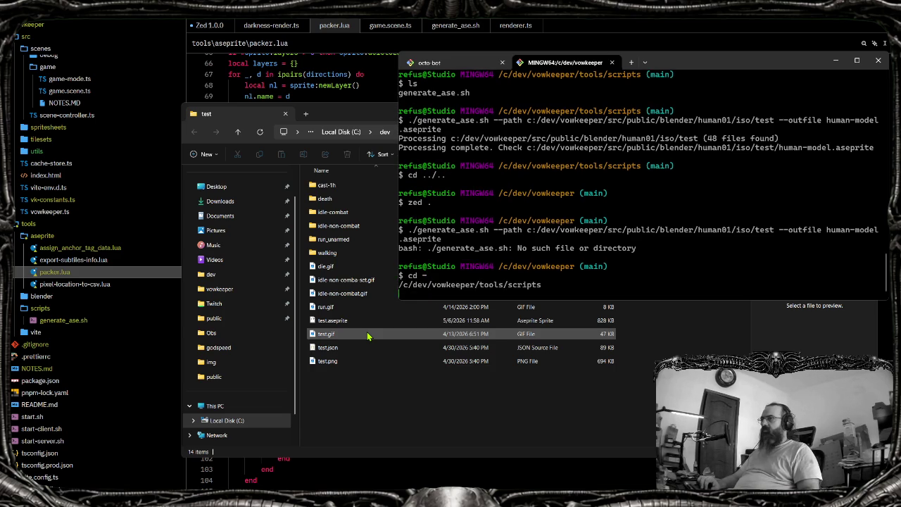
key(Up)
key(Up)
key(Return)
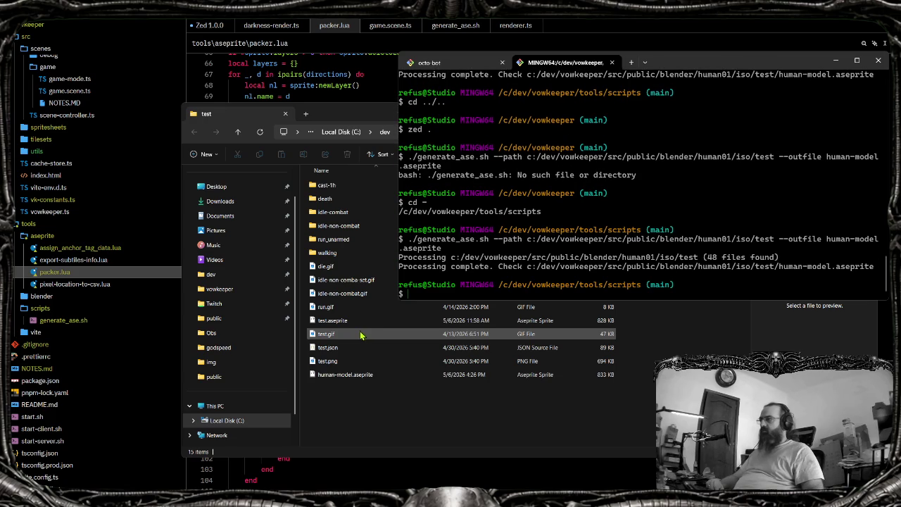
click(368, 380)
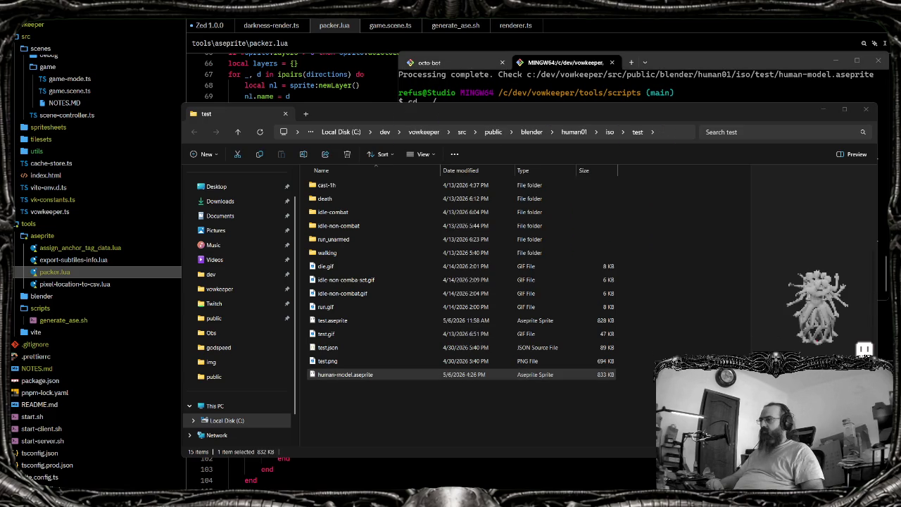
key(Return)
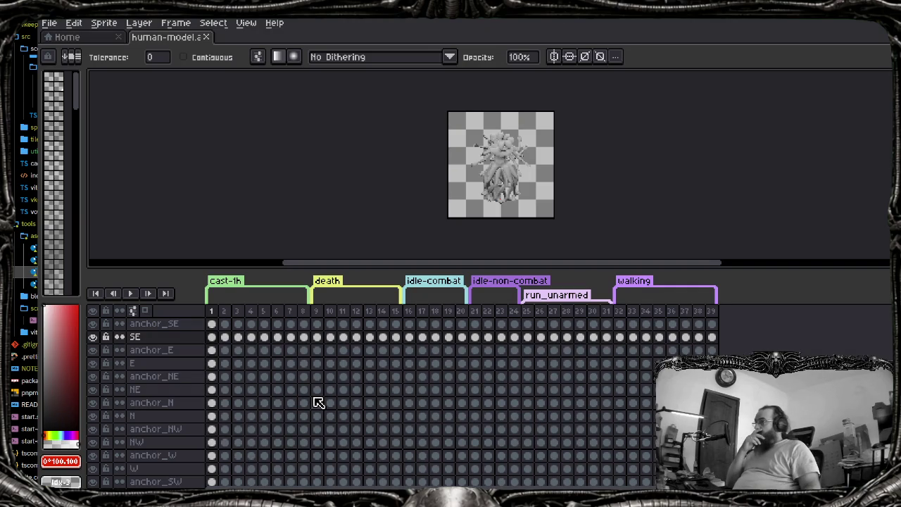
Show only the anchor_SE layer and play the animation to follow its red pixel
click(92, 337)
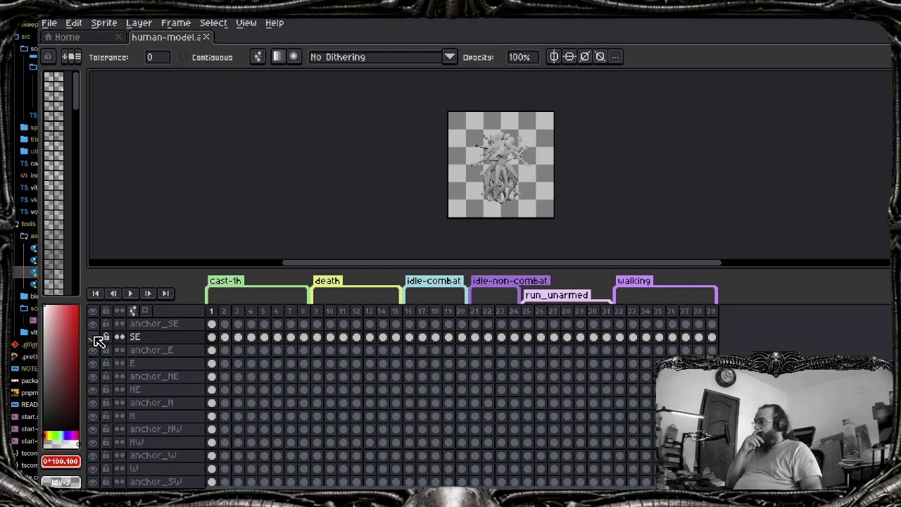
click(213, 326)
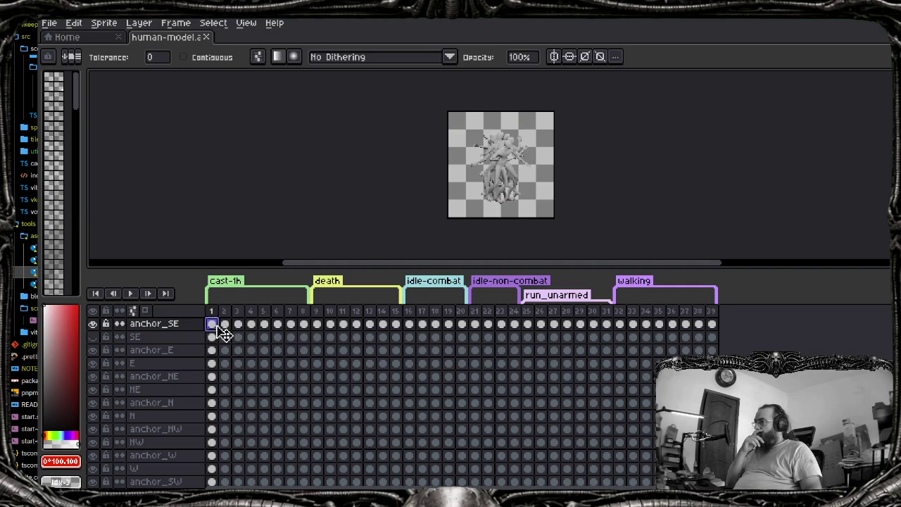
click(92, 337)
click(96, 313)
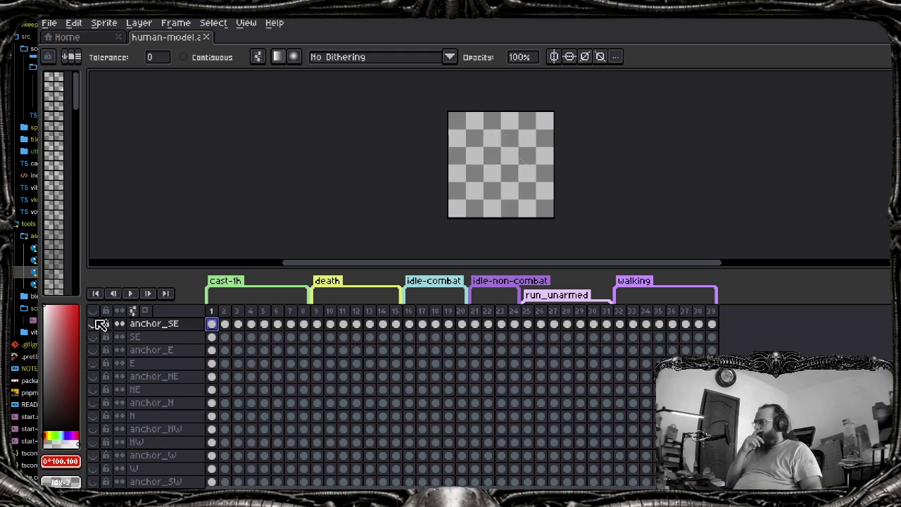
click(94, 324)
scroll(464, 211, up, 3)
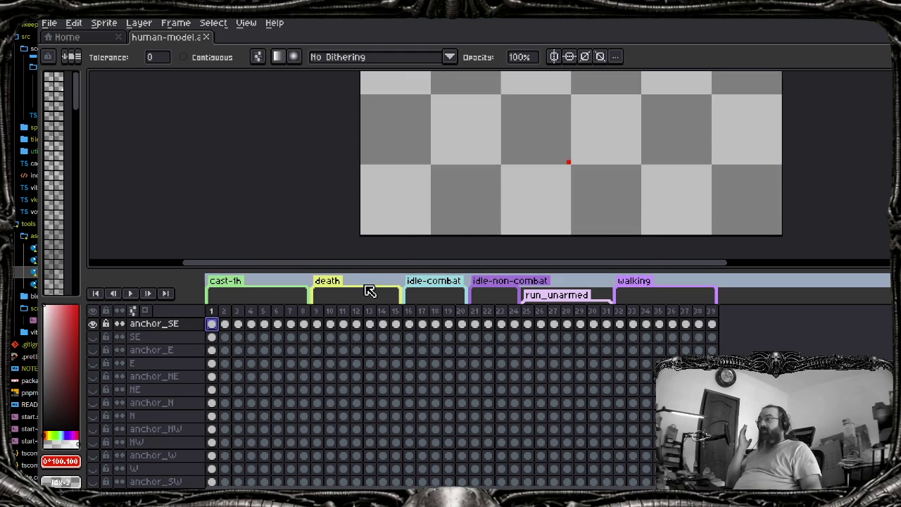
key(Return)
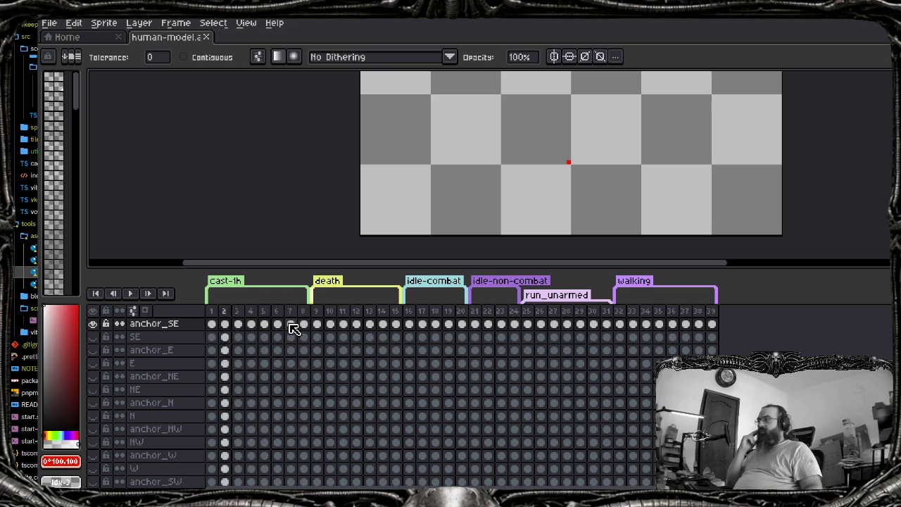
key(Return)
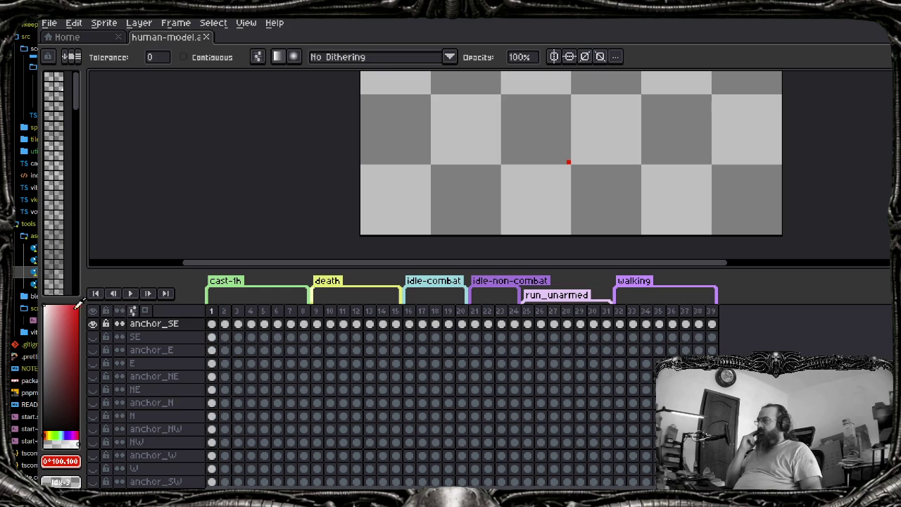
Toggle the anchor_E, anchor_NE and anchor_N layers to check their pixels, leaving them hidden
click(92, 324)
click(93, 350)
click(93, 378)
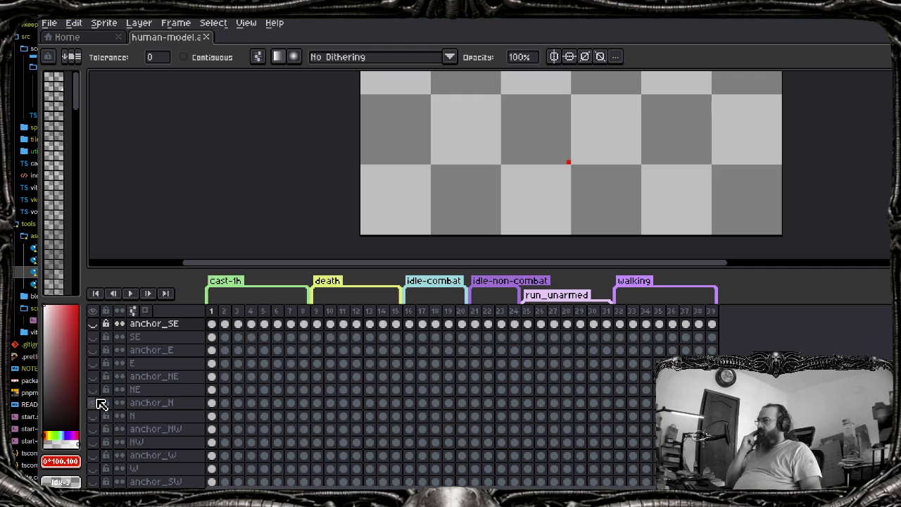
click(99, 403)
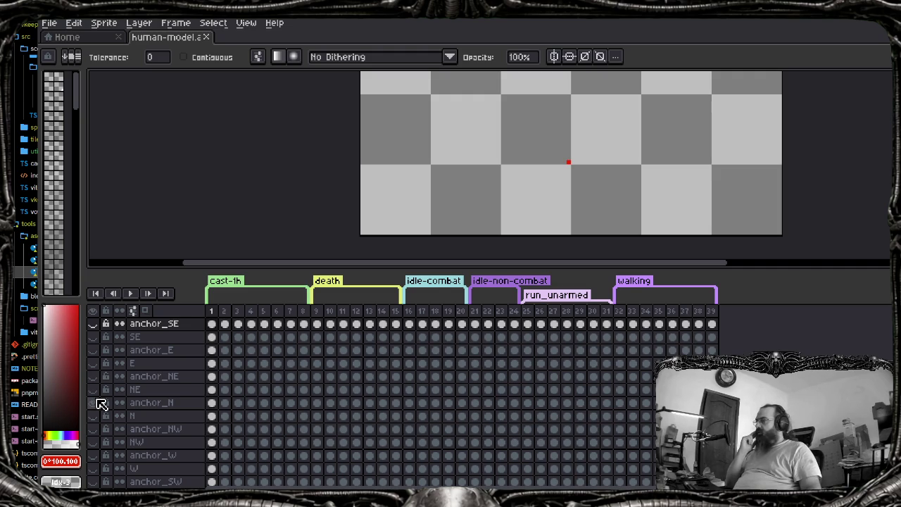
click(98, 402)
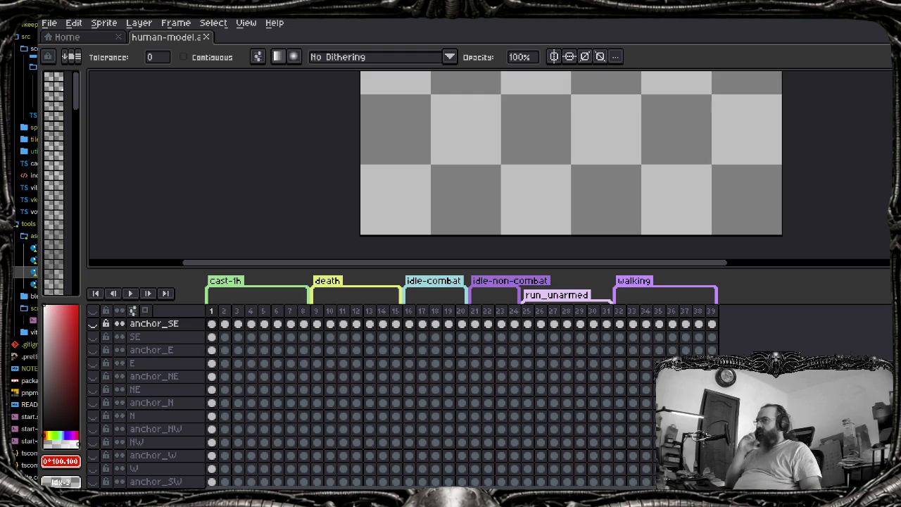
scroll(402, 402, down, 1)
scroll(402, 403, up, 1)
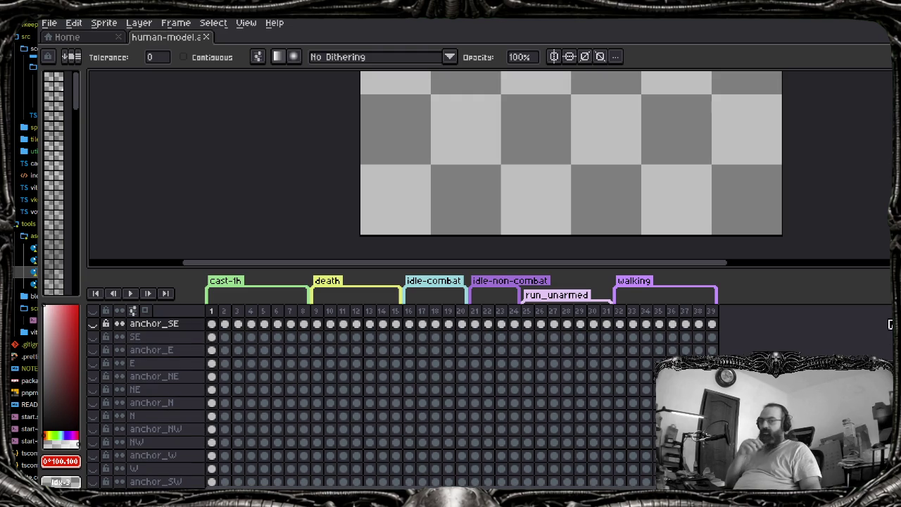
click(93, 323)
Show the character layers and hide anchor_SE through anchor_NW in the timeline
click(93, 323)
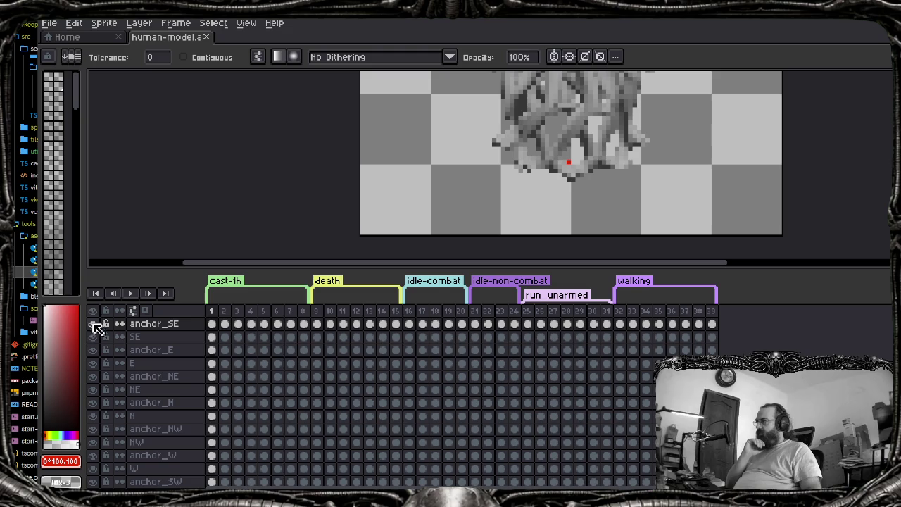
click(92, 349)
click(93, 376)
click(93, 403)
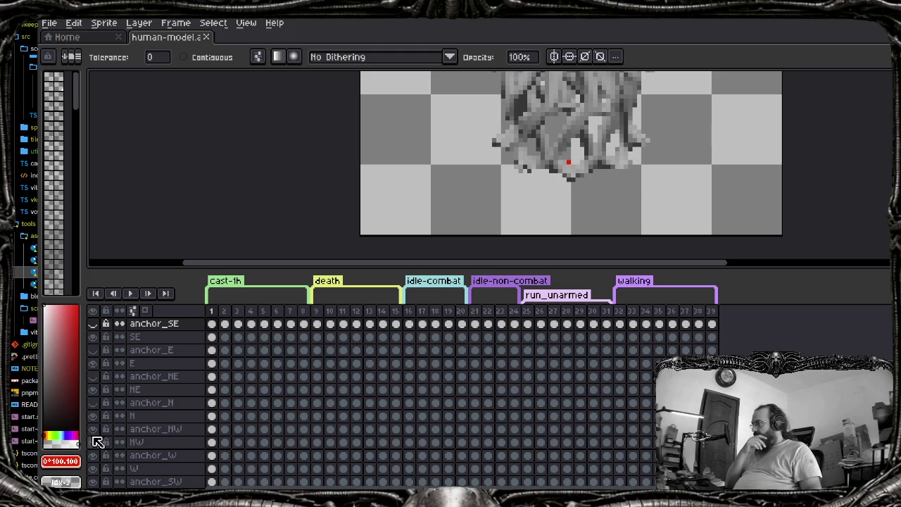
click(93, 428)
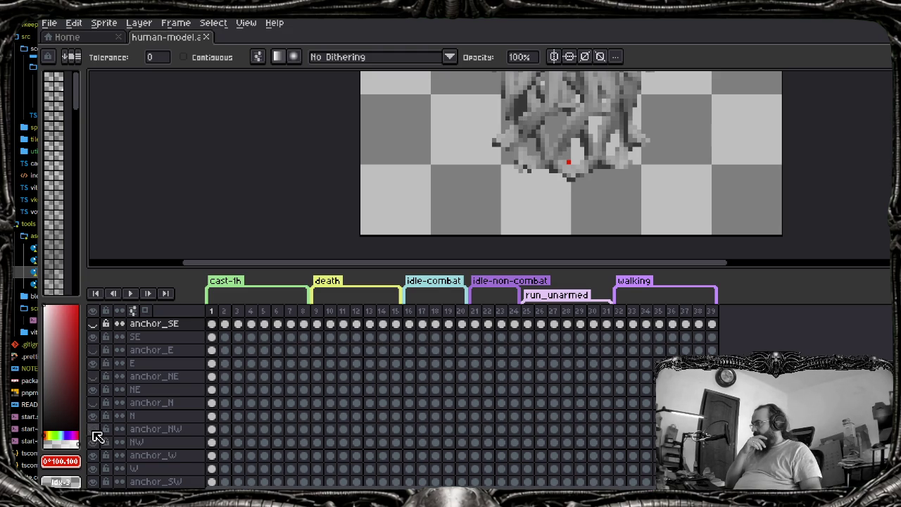
scroll(98, 437, down, 1)
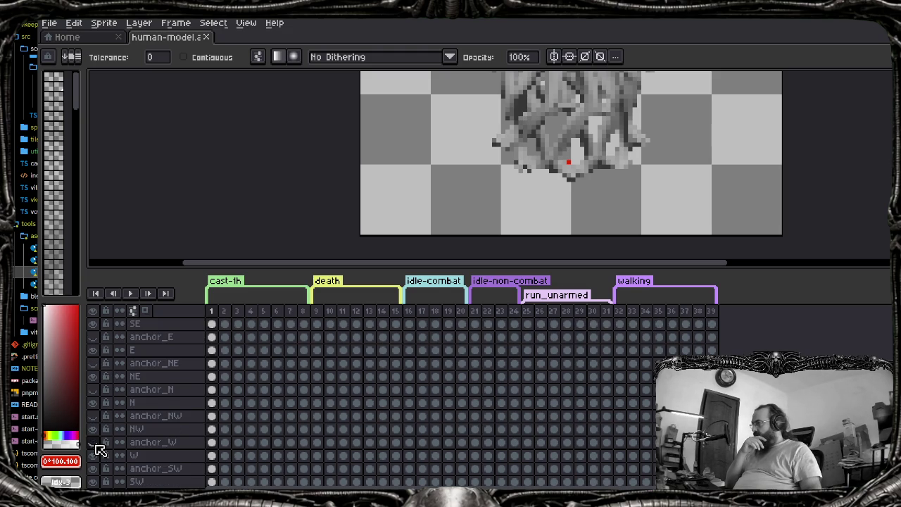
scroll(98, 475, down, 2)
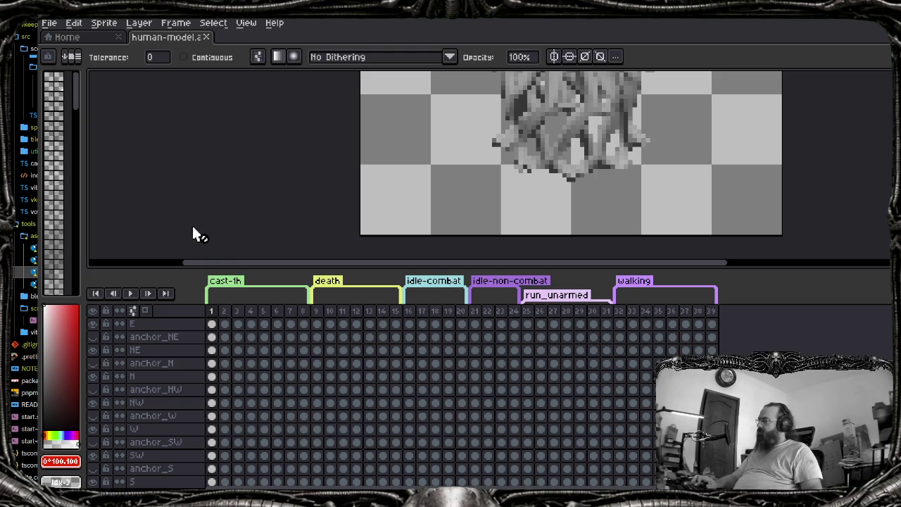
Browse the File menu toward the scripts and dismiss it
key(alt+f)
key(Up)
key(Up)
key(Escape)
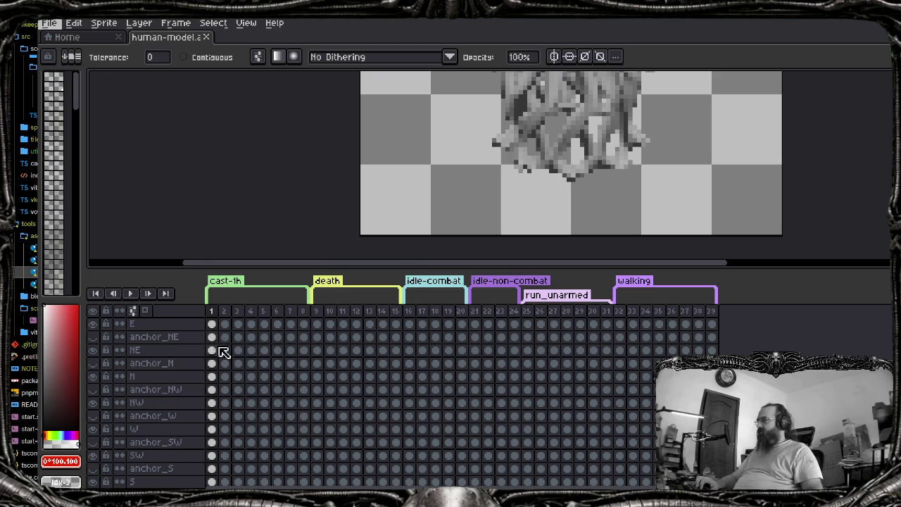
Open Cel Properties on the N layer's frame-3 cel and open the File > Scripts list
double_click(223, 351)
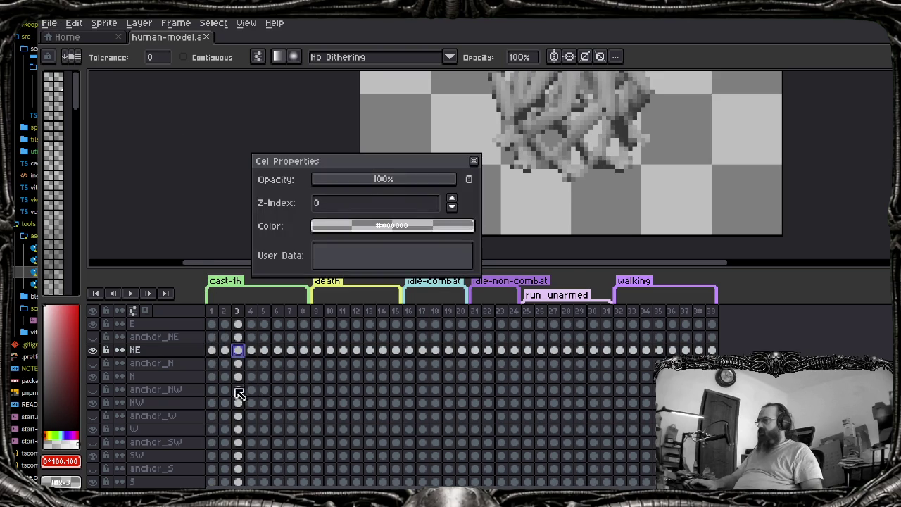
click(237, 376)
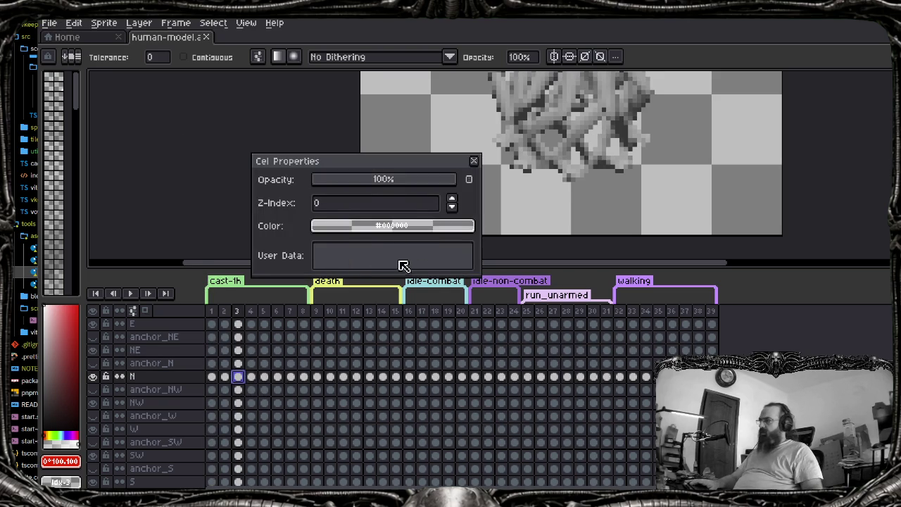
click(49, 23)
mouse_move(66, 160)
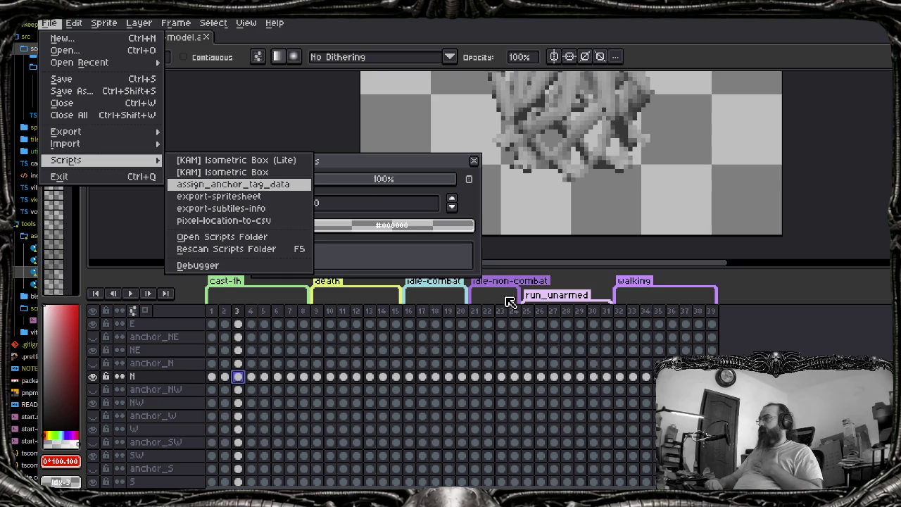
Run the assign_anchor_tag_data script and close its output console
key(Return)
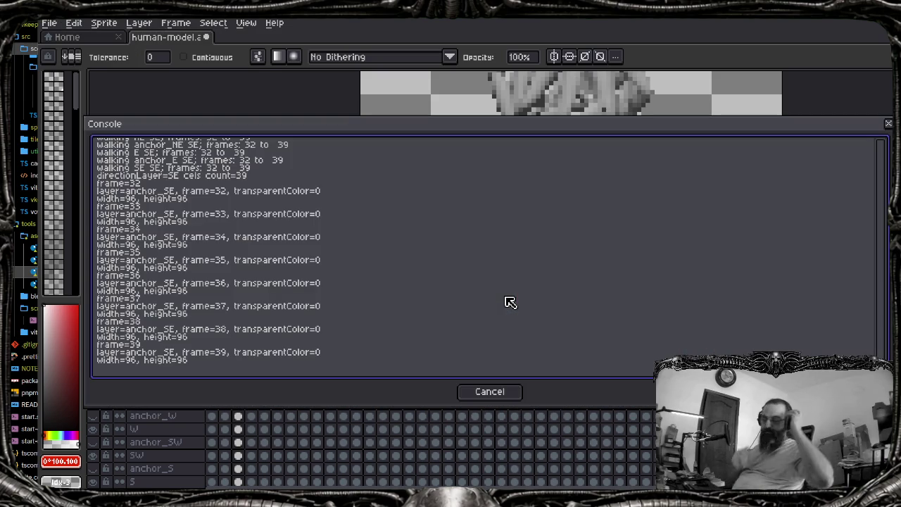
key(Escape)
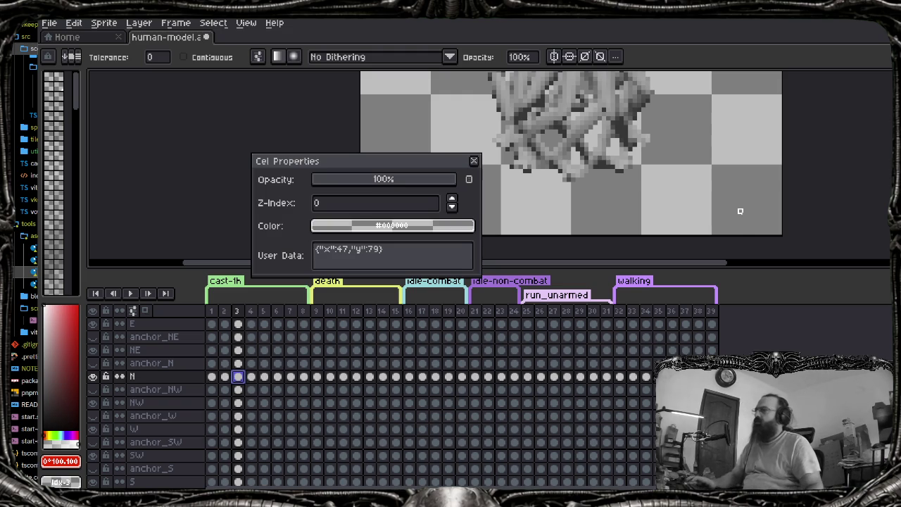
Close cel properties, save the sprite, and open the Export Sprite Sheet dialog
click(473, 161)
key(ctrl+s)
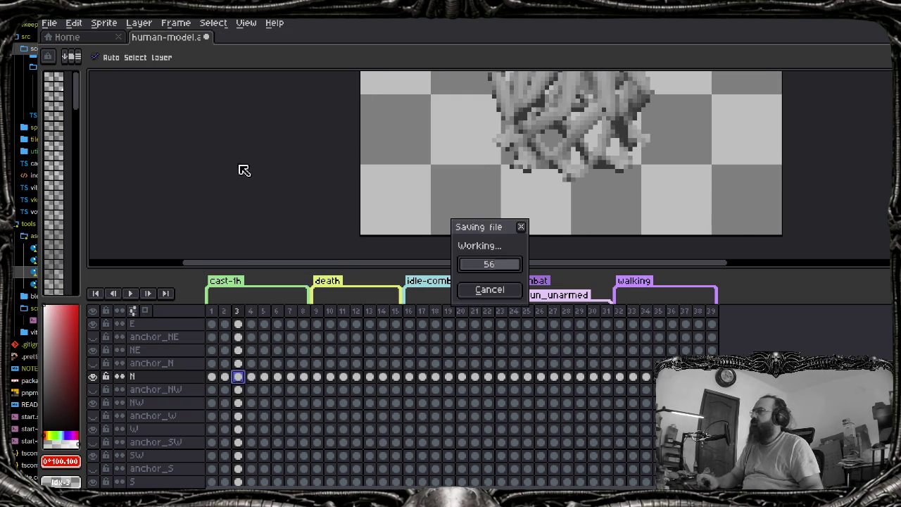
key(alt+f)
key(Up)
key(Up)
key(Up)
key(Right)
key(Down)
key(Return)
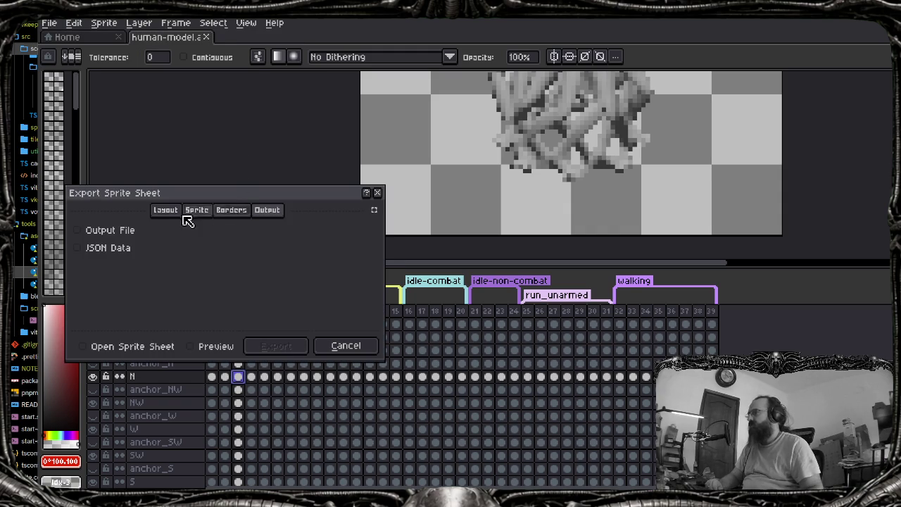
Set the sheet type to Packed with no size constraints
click(173, 210)
click(261, 231)
click(200, 292)
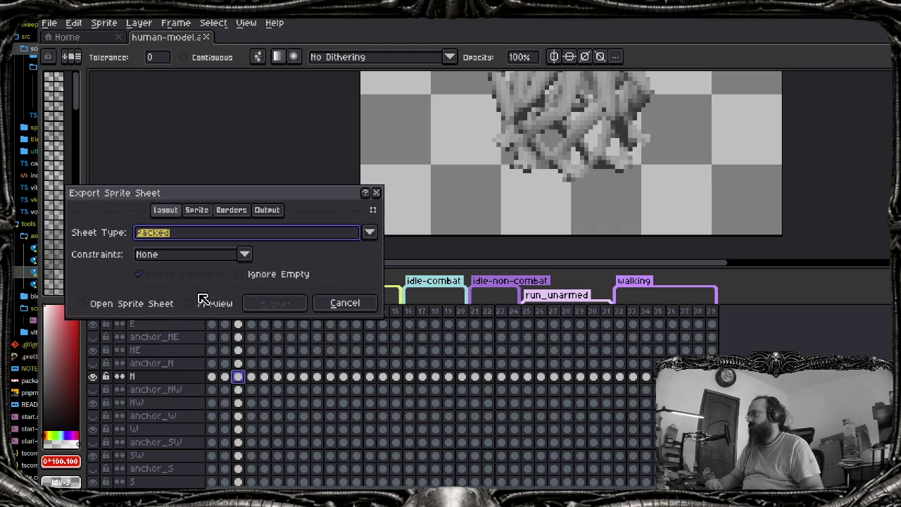
click(202, 256)
click(200, 256)
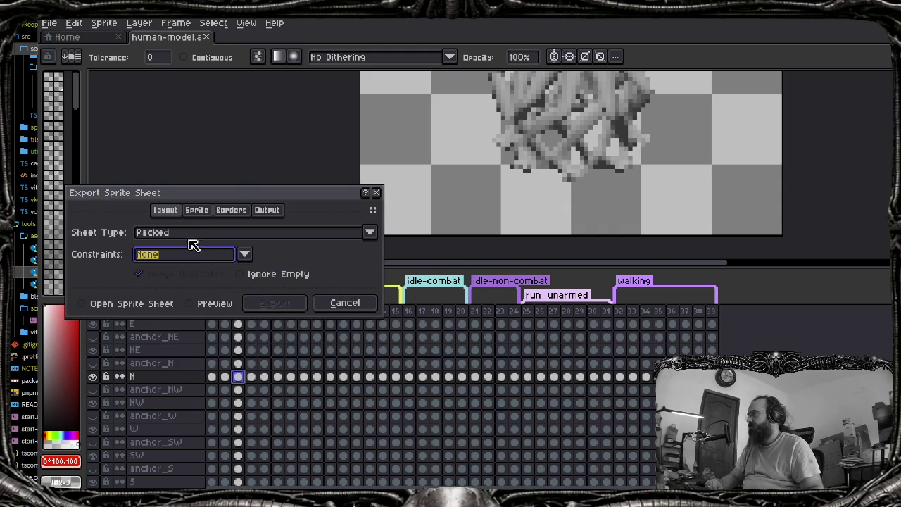
Enable Split Layers and Split Tags in the Sprite settings
click(196, 210)
click(316, 256)
click(316, 276)
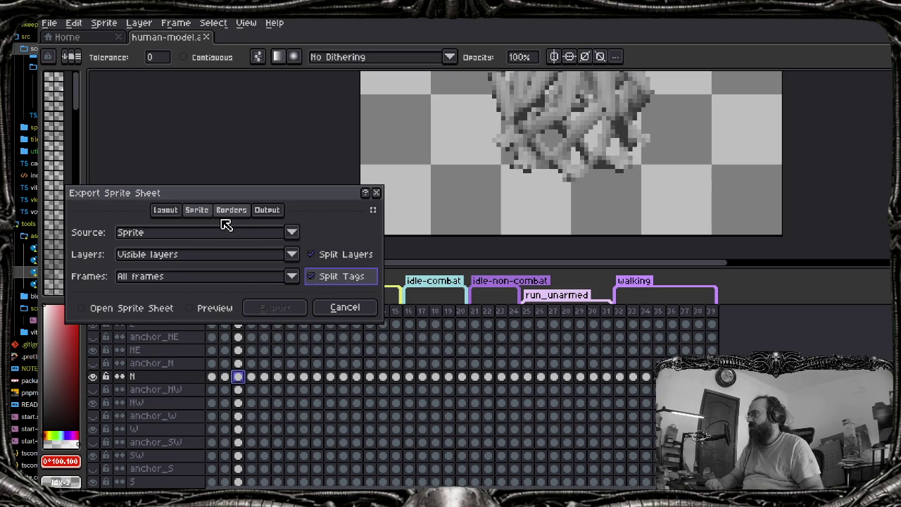
click(231, 210)
click(196, 210)
Output human-model.png with JSON data to human-model.json and turn on Preview
click(268, 211)
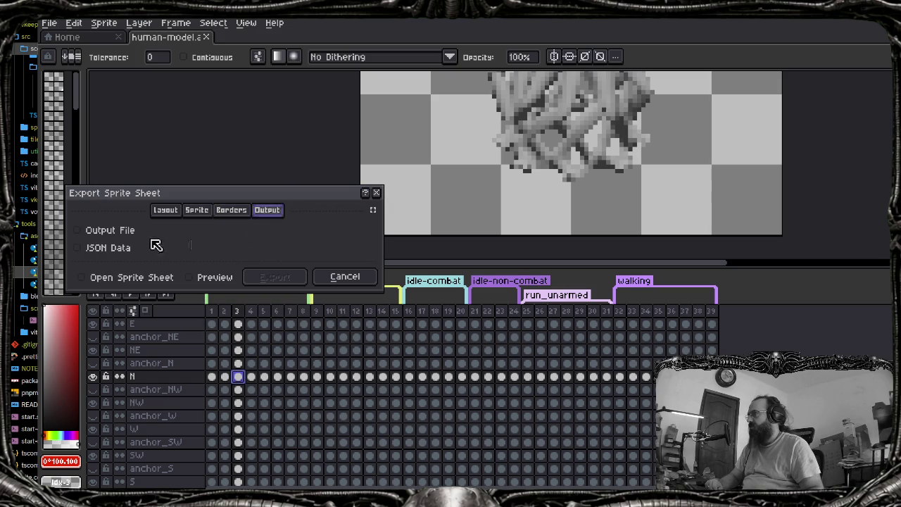
click(116, 232)
click(109, 254)
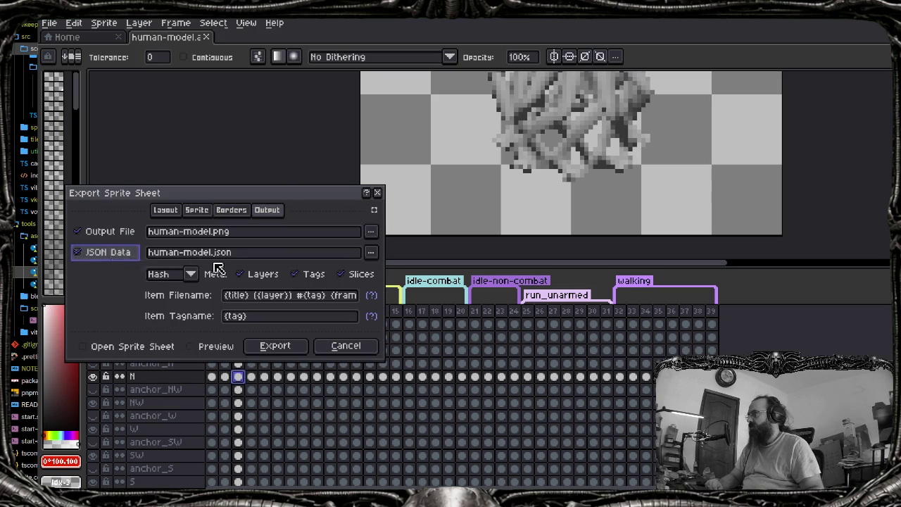
click(209, 348)
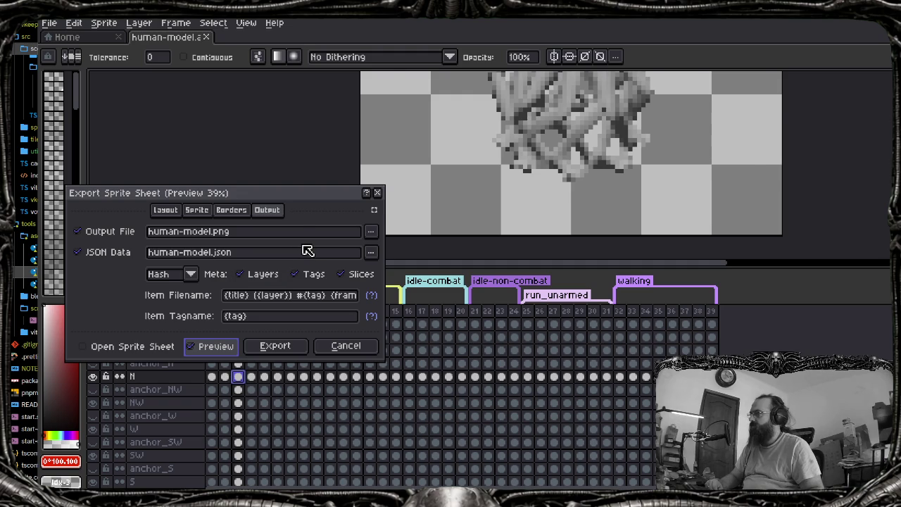
Review the Output settings and check the JSON Data save path without changing it
scroll(489, 167, down, 1)
scroll(549, 157, down, 2)
scroll(554, 185, down, 1)
scroll(554, 185, down, 1)
scroll(554, 186, up, 1)
scroll(563, 169, up, 1)
scroll(573, 154, up, 1)
scroll(574, 154, up, 2)
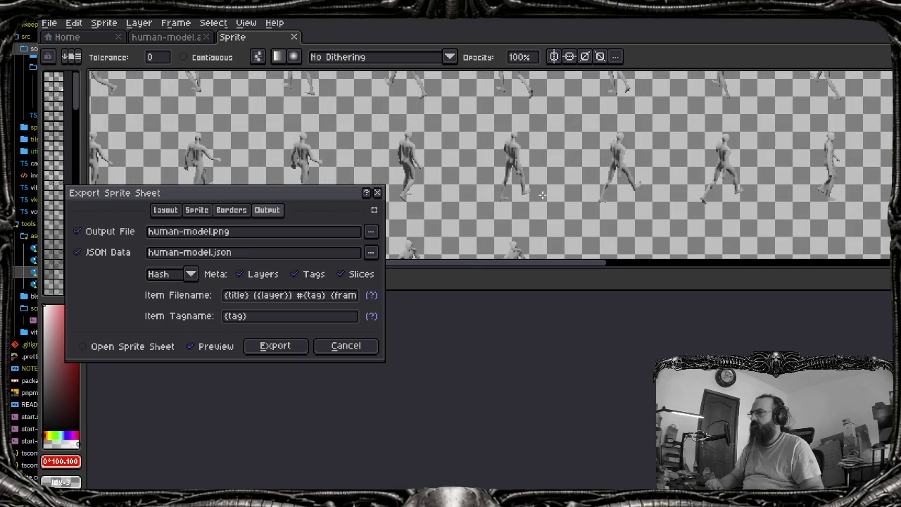
scroll(609, 183, down, 1)
scroll(563, 182, down, 1)
scroll(501, 182, up, 1)
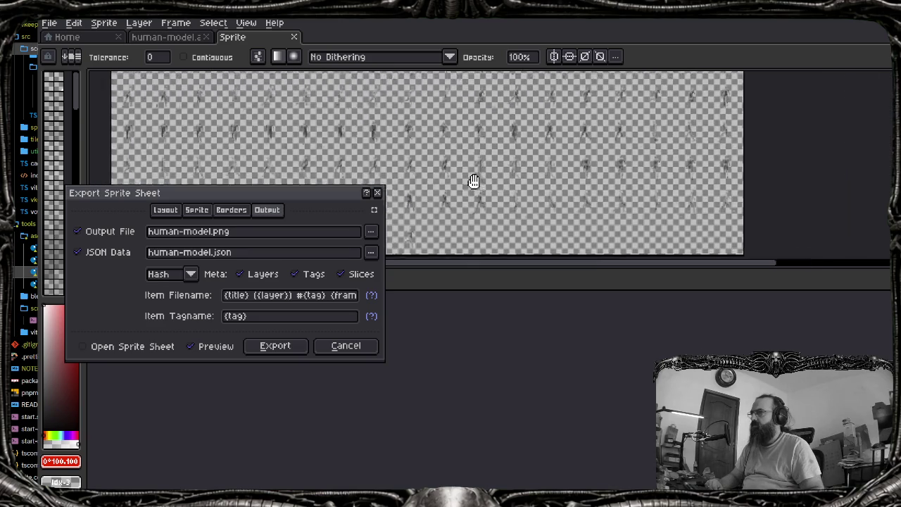
scroll(501, 182, up, 1)
scroll(582, 184, up, 2)
scroll(576, 190, up, 2)
scroll(575, 190, up, 1)
scroll(535, 197, down, 4)
scroll(511, 205, left, 3)
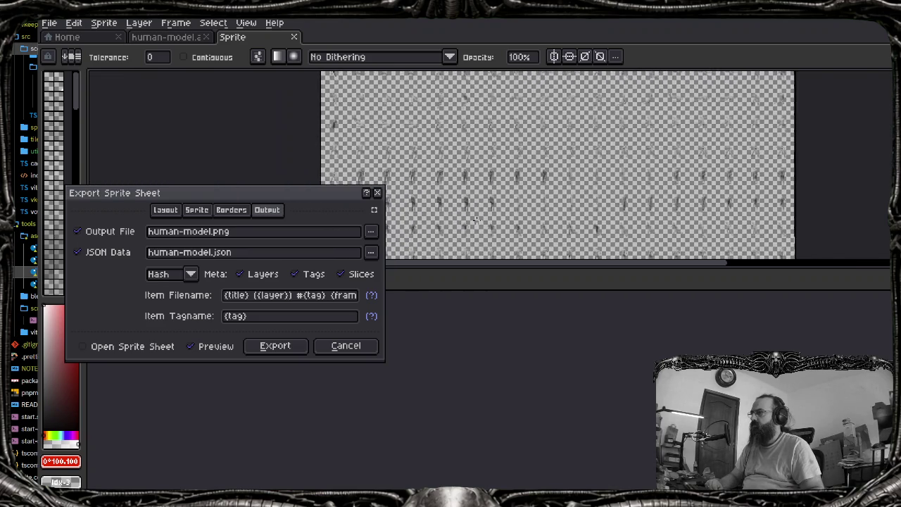
scroll(415, 258, left, 2)
click(370, 254)
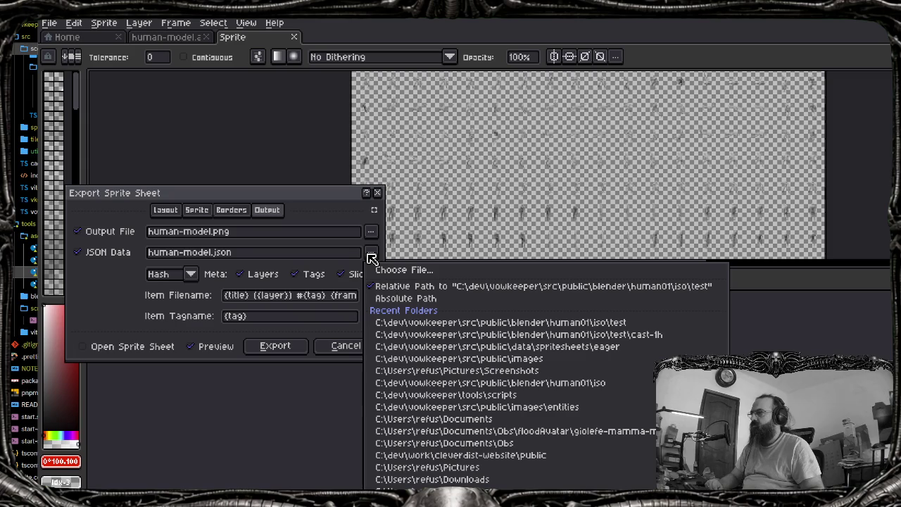
click(372, 257)
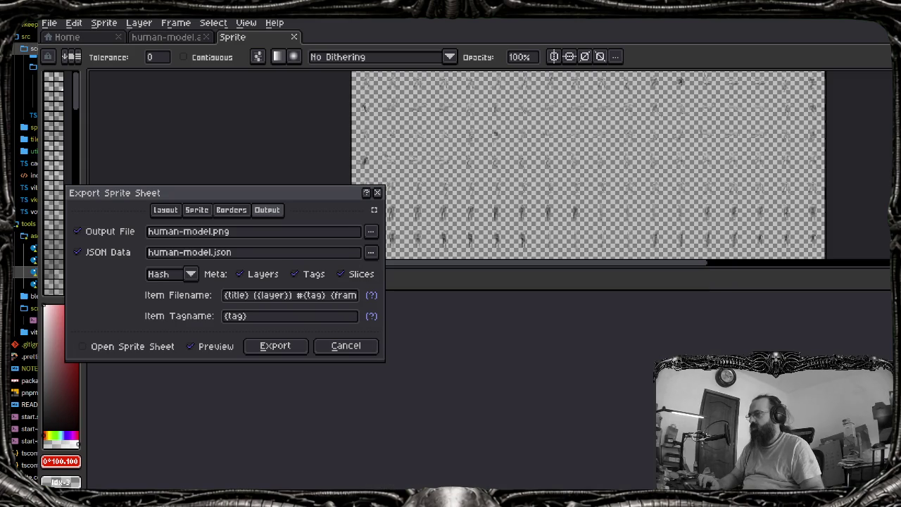
Peek at the test folder, then export the sprite sheet and JSON data
click(458, 478)
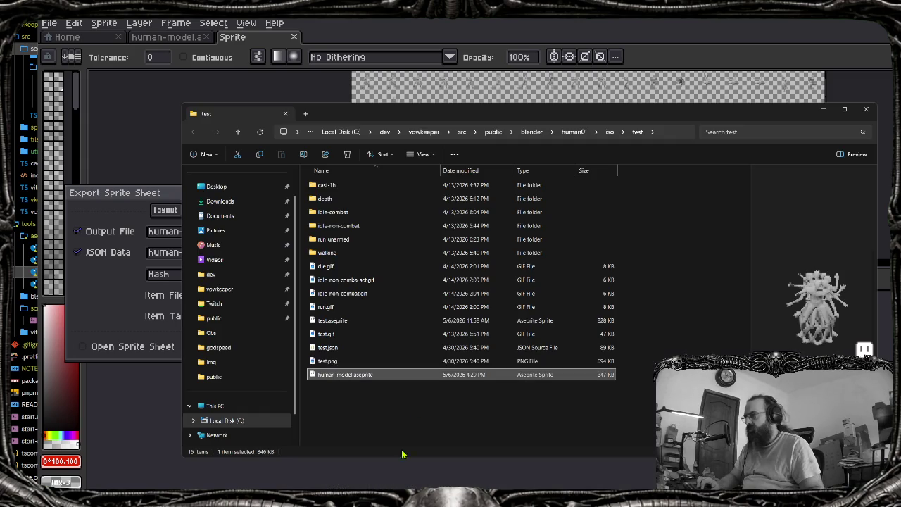
click(422, 402)
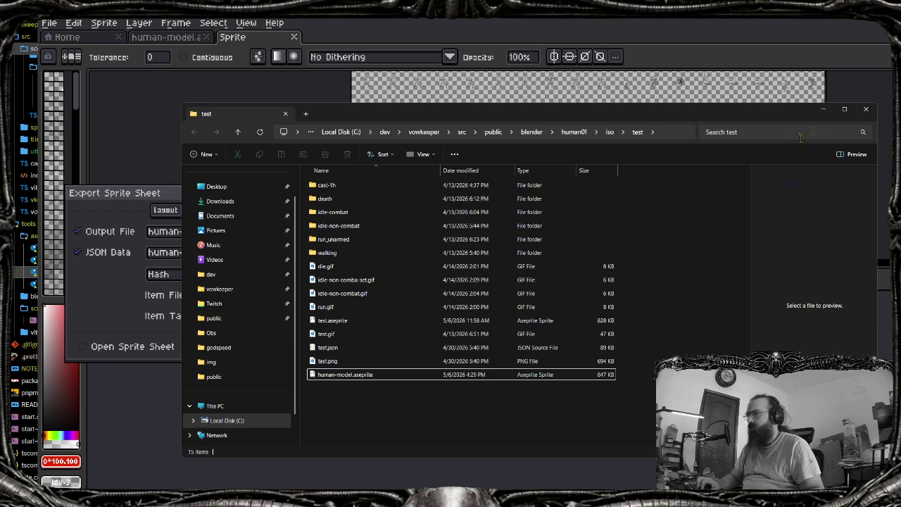
click(823, 110)
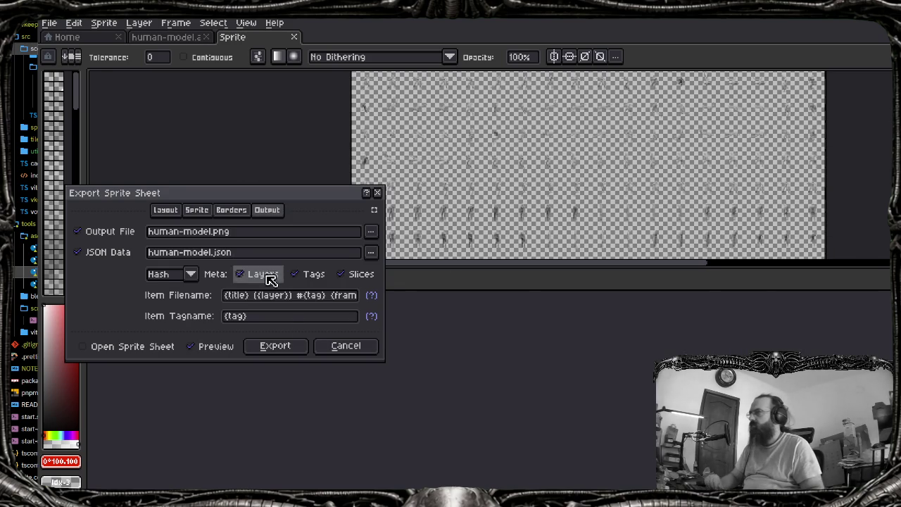
click(296, 352)
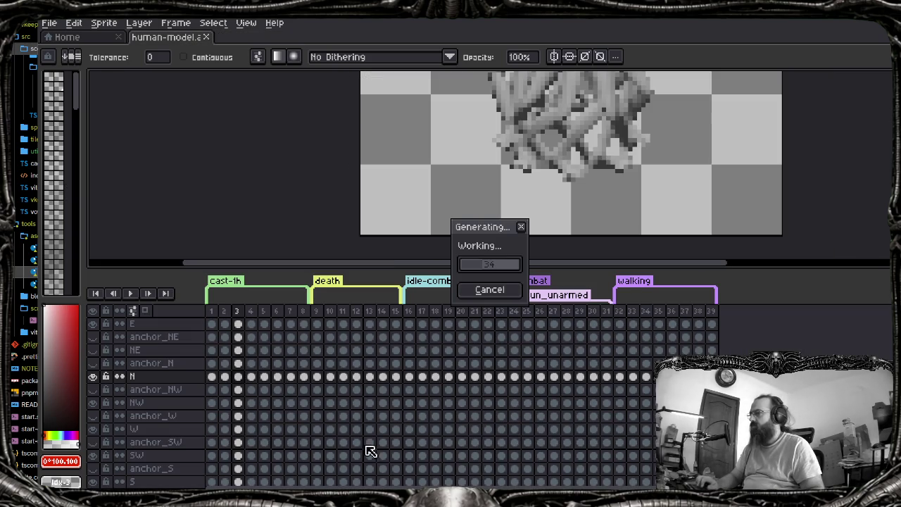
Find human-model.png and human-model.json in the test folder and open the PNG
click(433, 471)
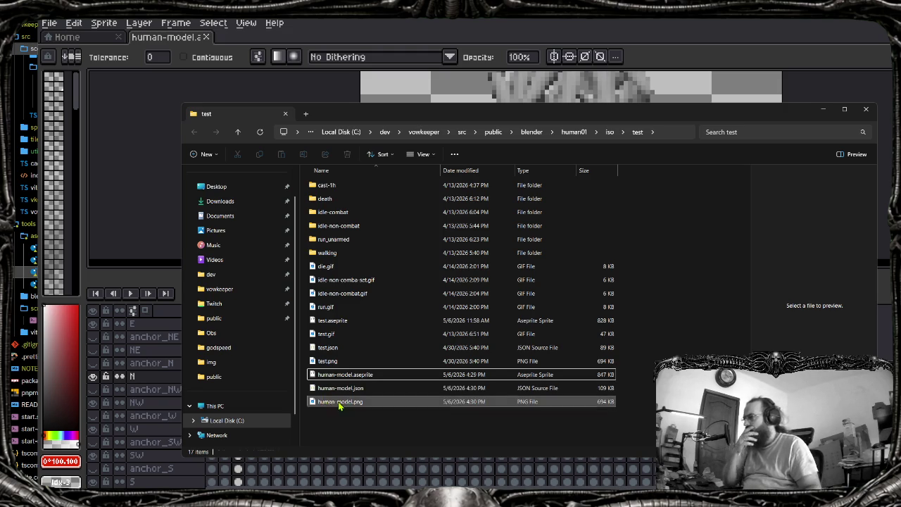
click(355, 401)
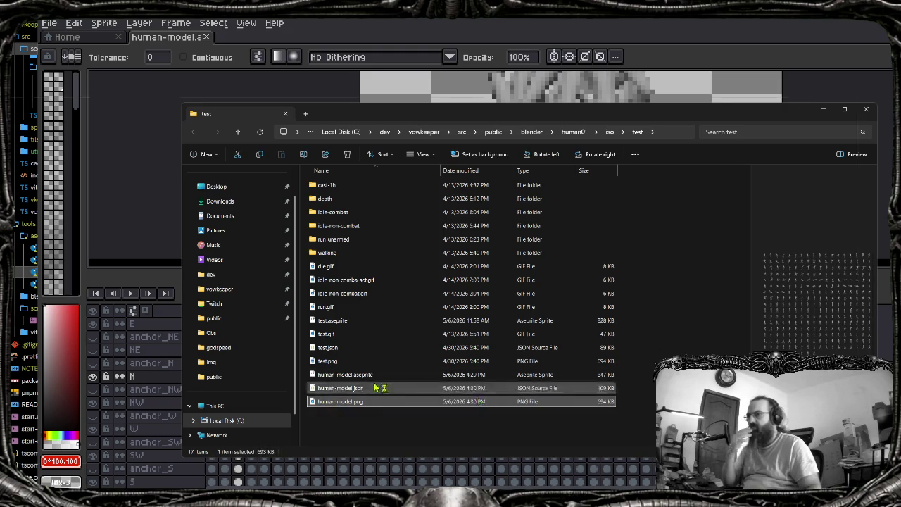
double_click(458, 388)
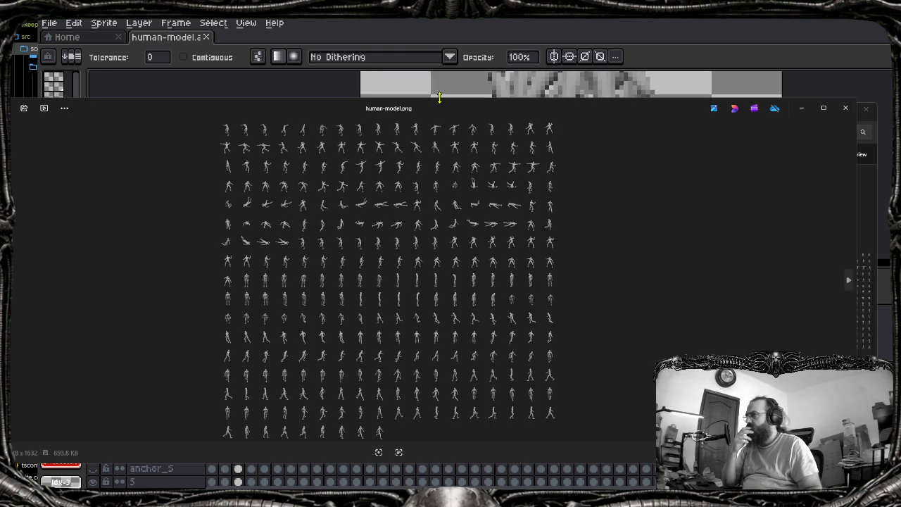
Maximize Photos, zoom in and out on the human-model.png sprite sheet, then close it
double_click(443, 109)
scroll(382, 127, up, 2)
scroll(320, 185, up, 2)
scroll(296, 191, up, 2)
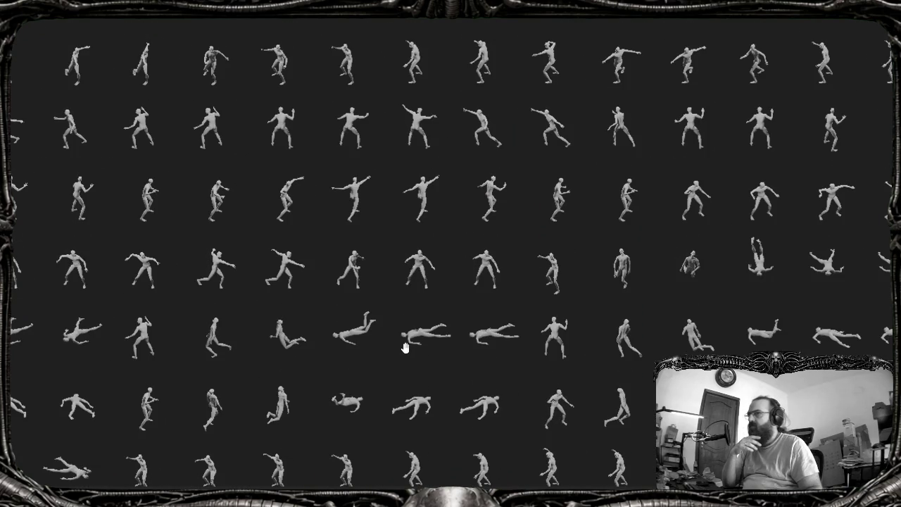
scroll(404, 347, down, 2)
scroll(404, 345, down, 2)
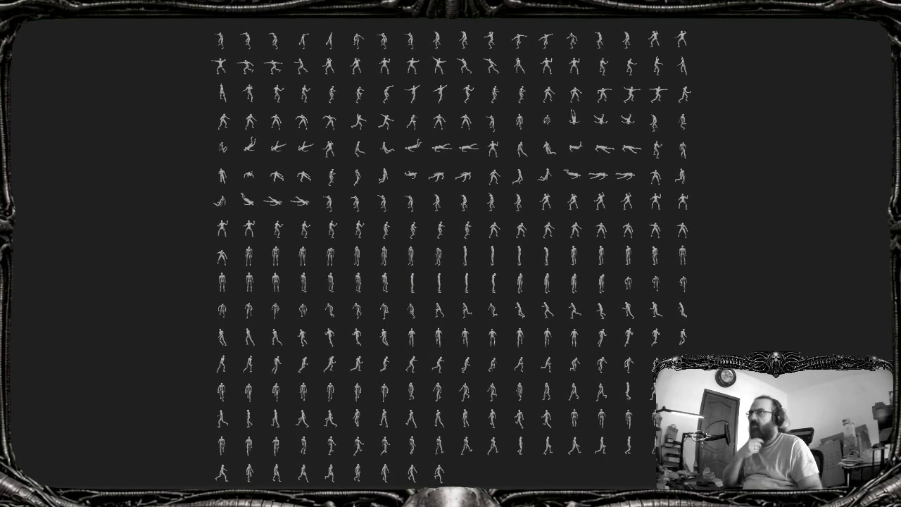
key(Escape)
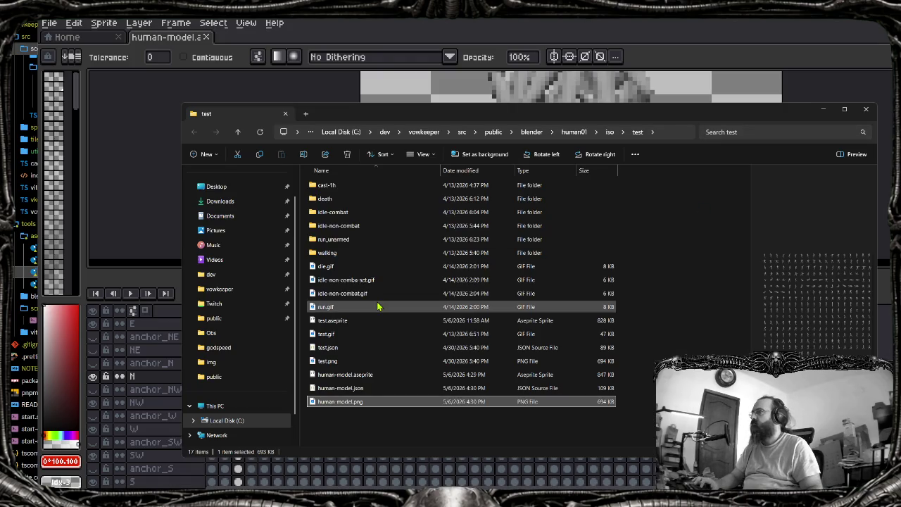
Open human-model.json in a maximized Notepad++, dismissing the update prompt
click(349, 390)
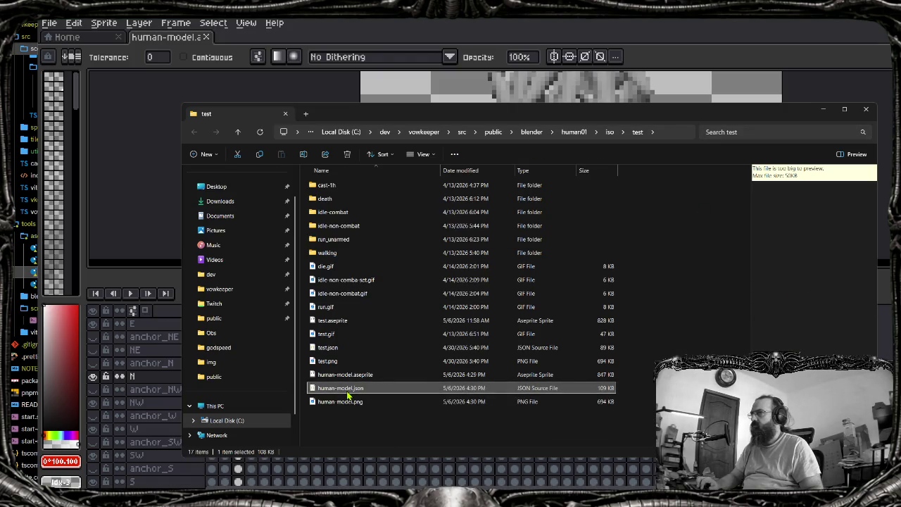
right_click(348, 394)
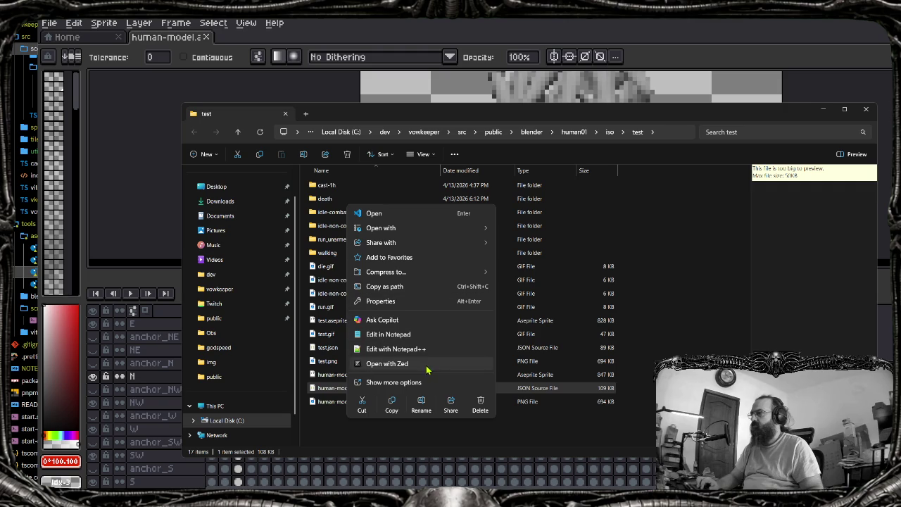
click(432, 353)
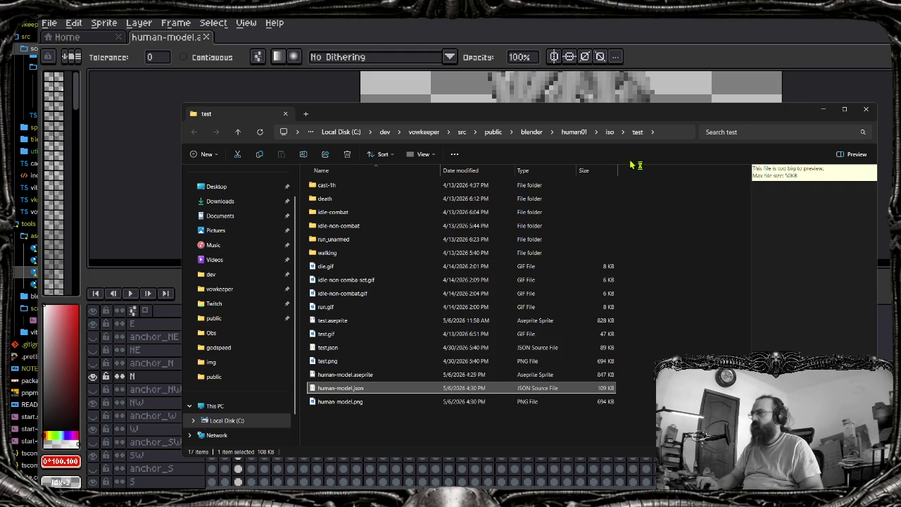
double_click(731, 119)
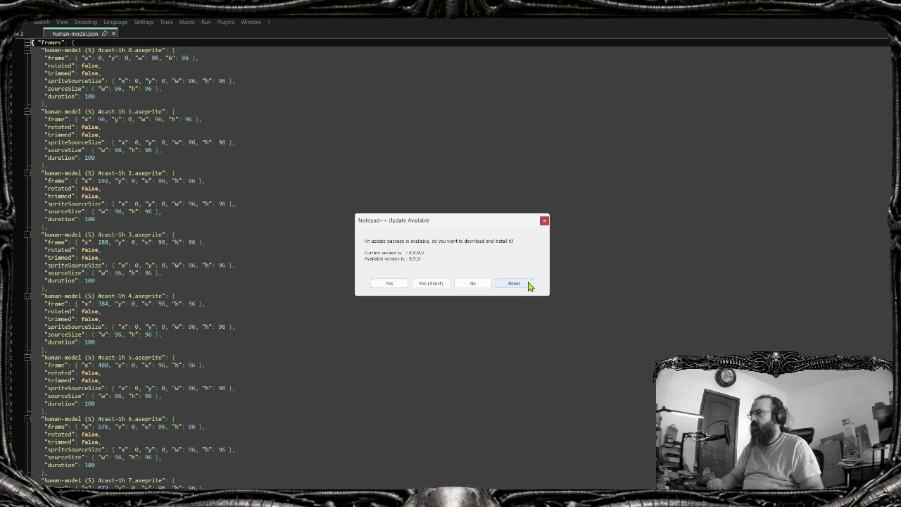
click(513, 284)
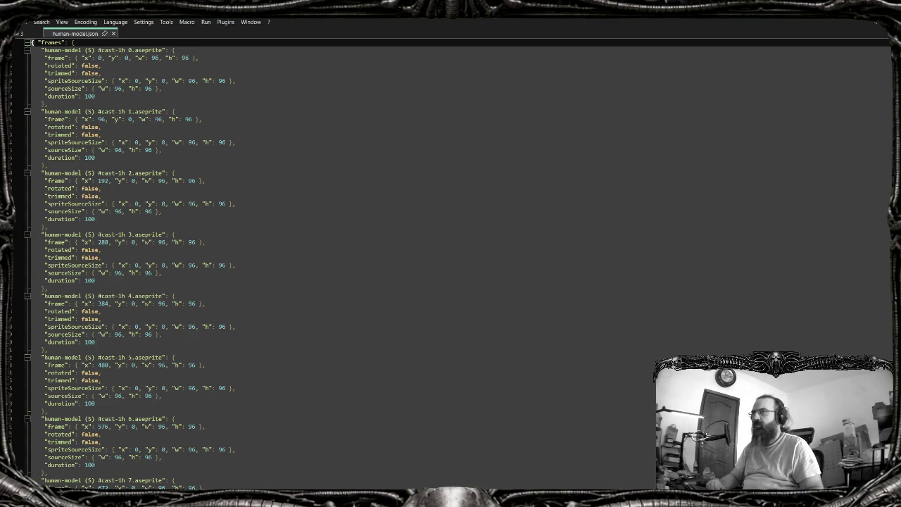
Scroll through the JSON to inspect its frame and tag data fields
scroll(450, 261, down, 10)
scroll(450, 261, down, 10)
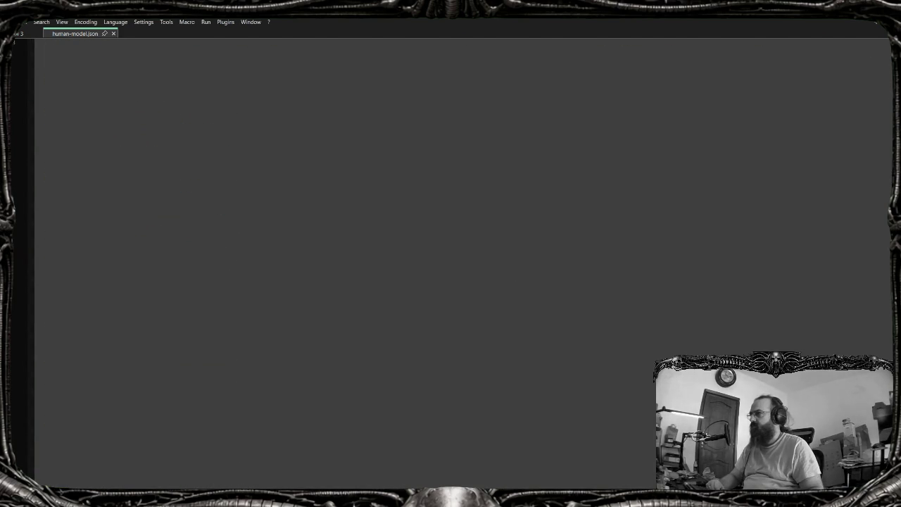
scroll(510, 408, up, 4)
scroll(510, 408, up, 4)
scroll(415, 416, up, 4)
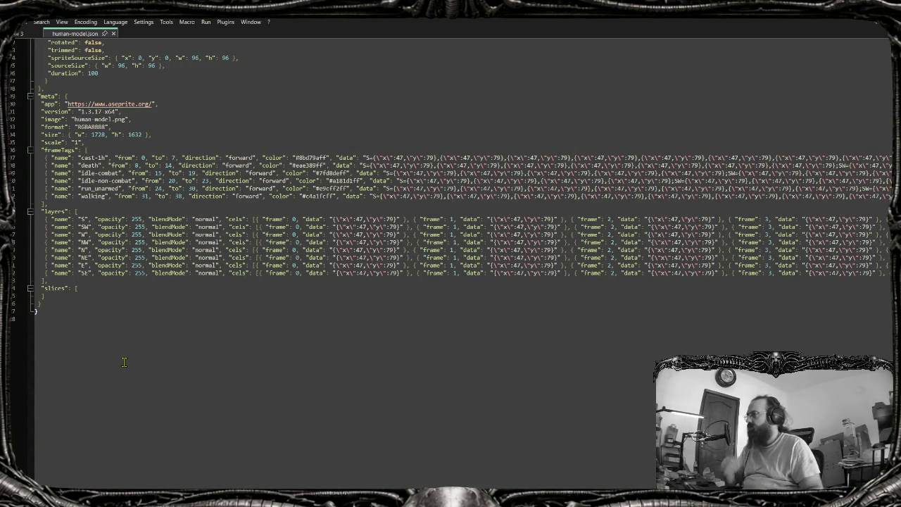
scroll(463, 212, right, 5)
scroll(463, 211, right, 5)
scroll(463, 211, right, 5)
scroll(463, 211, right, 5)
scroll(463, 211, right, 5)
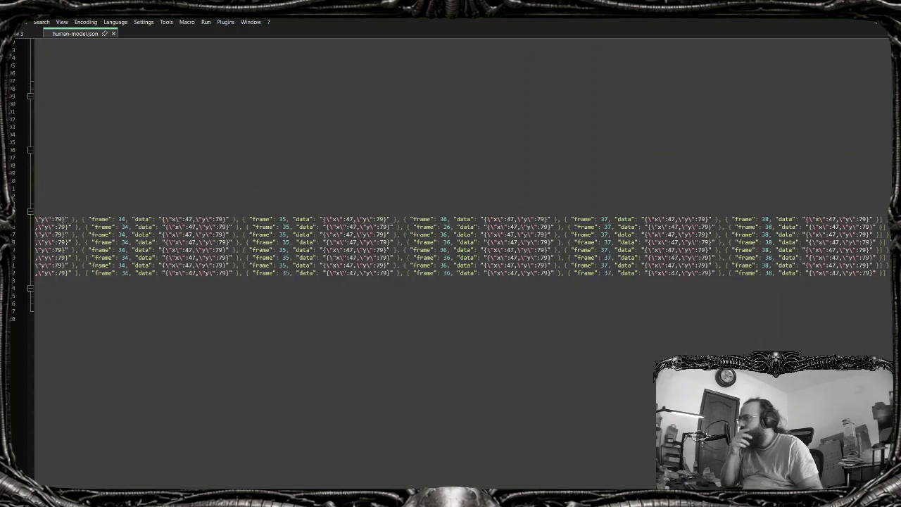
scroll(463, 211, left, 20)
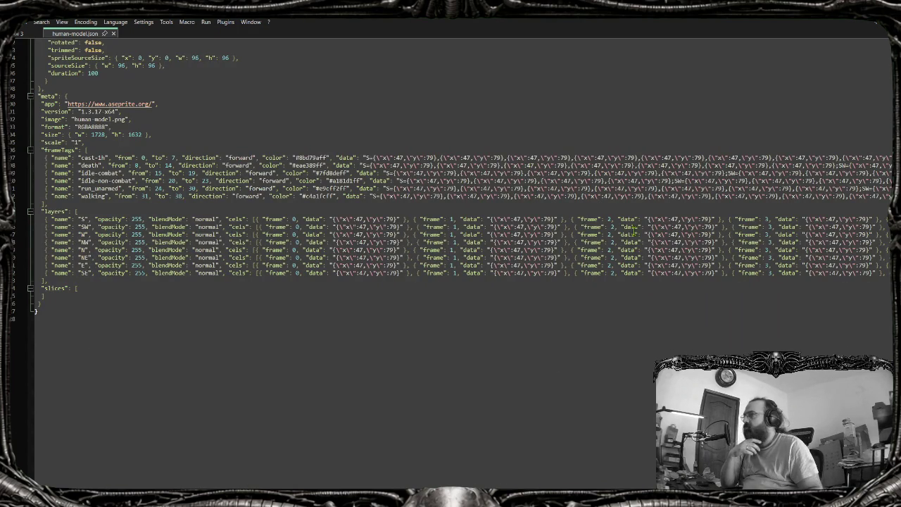
scroll(450, 253, up, 3)
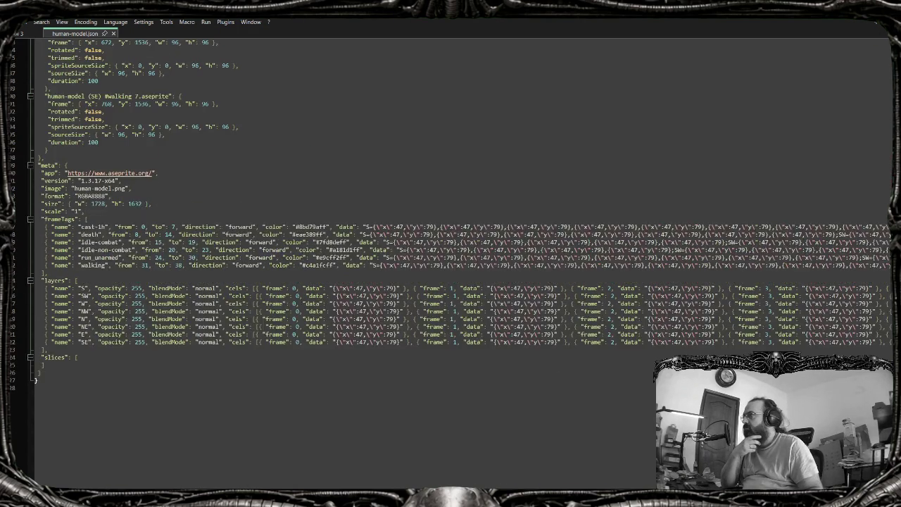
scroll(450, 253, up, 3)
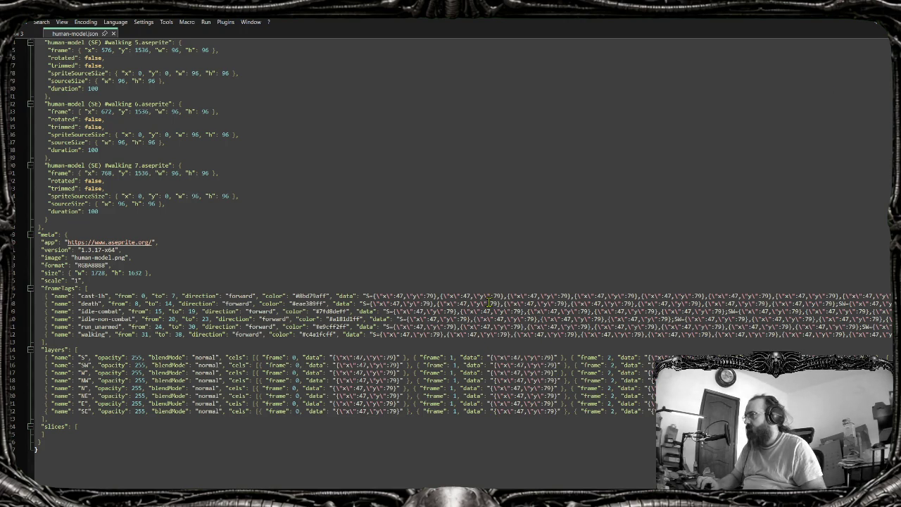
scroll(486, 336, right, 3)
scroll(422, 345, right, 3)
scroll(338, 357, right, 3)
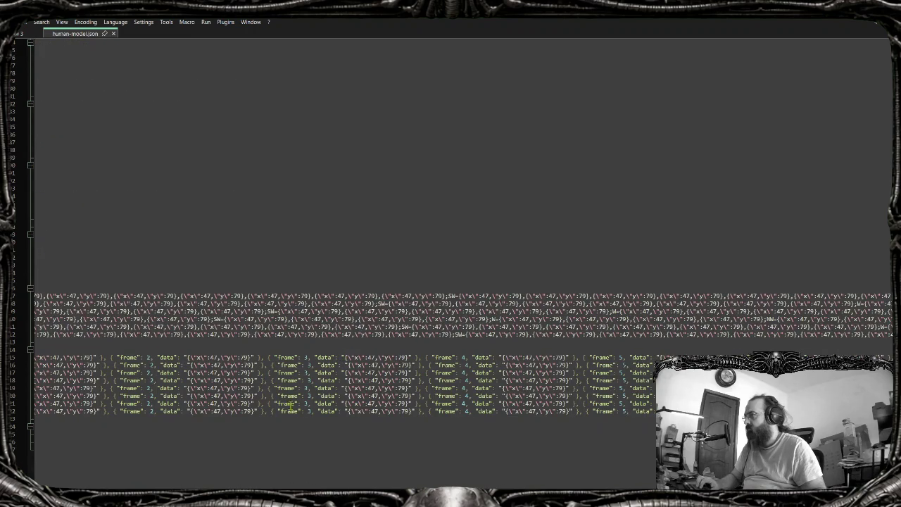
scroll(450, 352, right, 10)
scroll(451, 352, right, 10)
scroll(451, 352, right, 10)
scroll(450, 352, right, 10)
scroll(244, 472, left, 10)
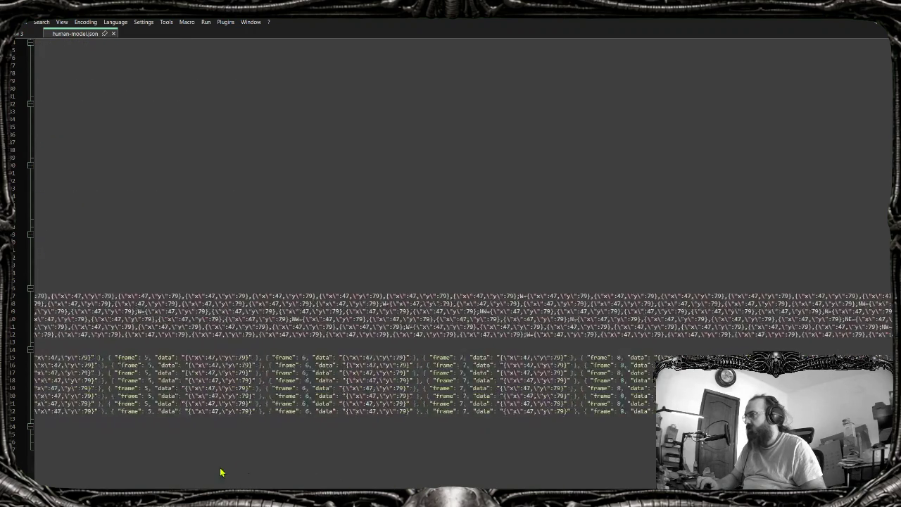
scroll(98, 483, left, 10)
Select the anchor data on the cast-1h tag line, then move to the idle-non-combat line
mouse_move(378, 297)
mouse_down()
mouse_move(880, 296)
mouse_move(799, 297)
mouse_up()
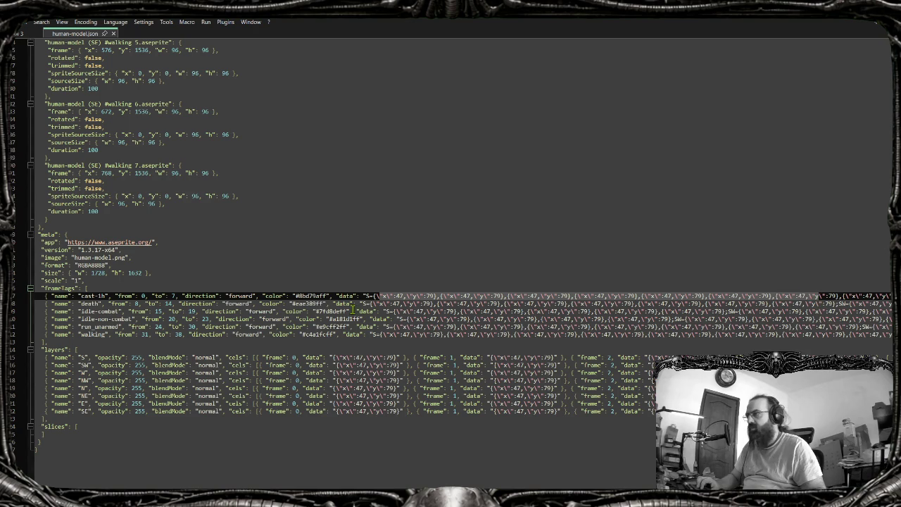
scroll(463, 329, right, 5)
scroll(458, 334, right, 5)
scroll(451, 339, right, 5)
scroll(436, 347, right, 5)
scroll(436, 347, right, 5)
scroll(435, 346, right, 5)
scroll(436, 347, right, 5)
scroll(436, 347, right, 5)
scroll(435, 347, right, 5)
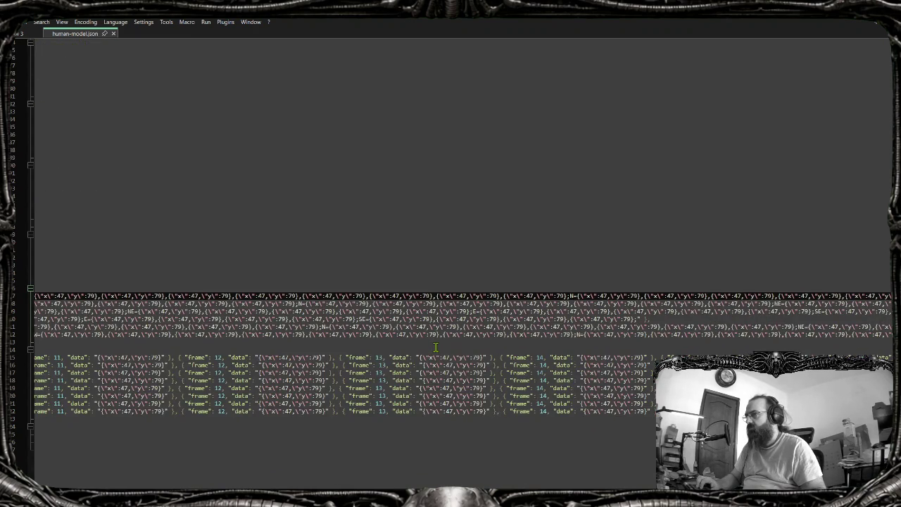
click(621, 321)
key(Home)
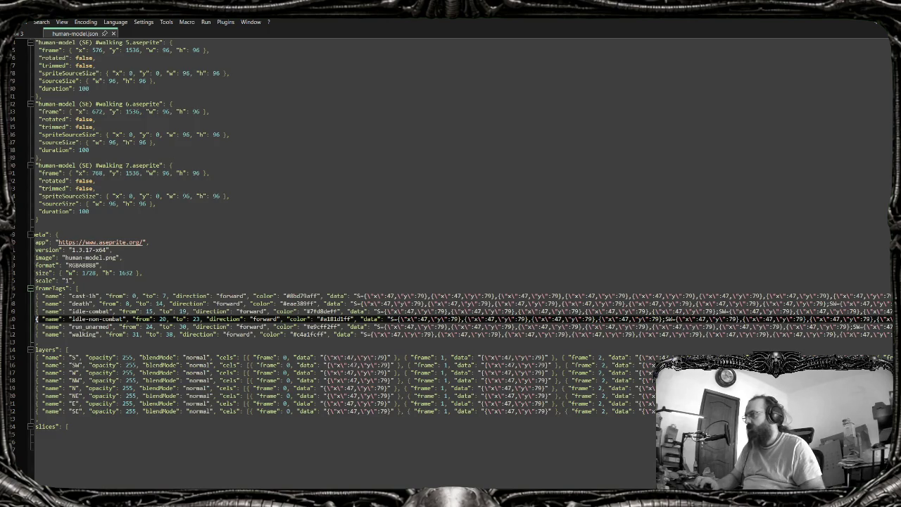
Compare with Aseprite, scan the idle-non-combat anchor coordinates, then return to Aseprite
key(alt+Tab)
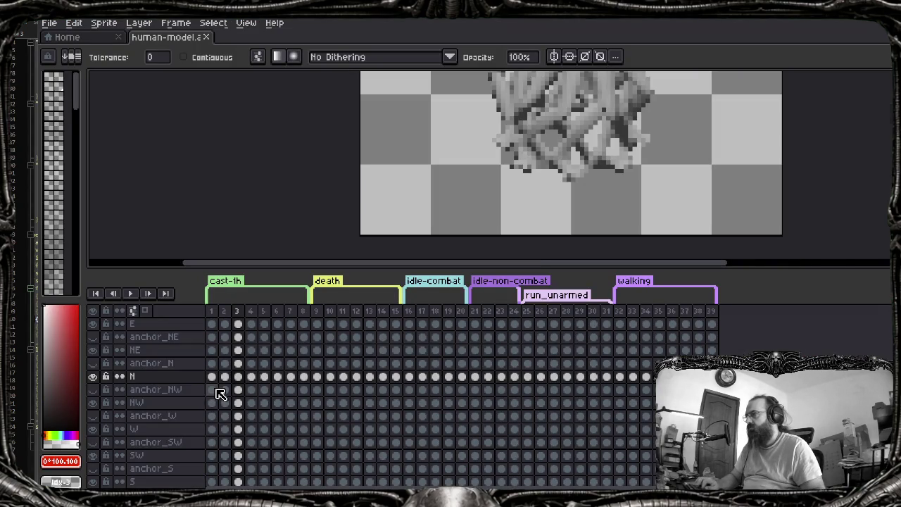
key(alt+Tab)
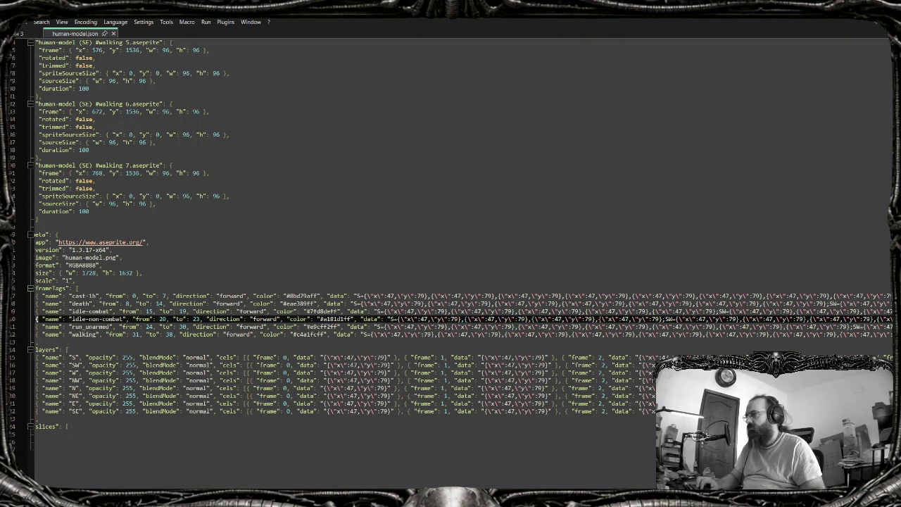
scroll(450, 225, right, 5)
scroll(450, 225, right, 8)
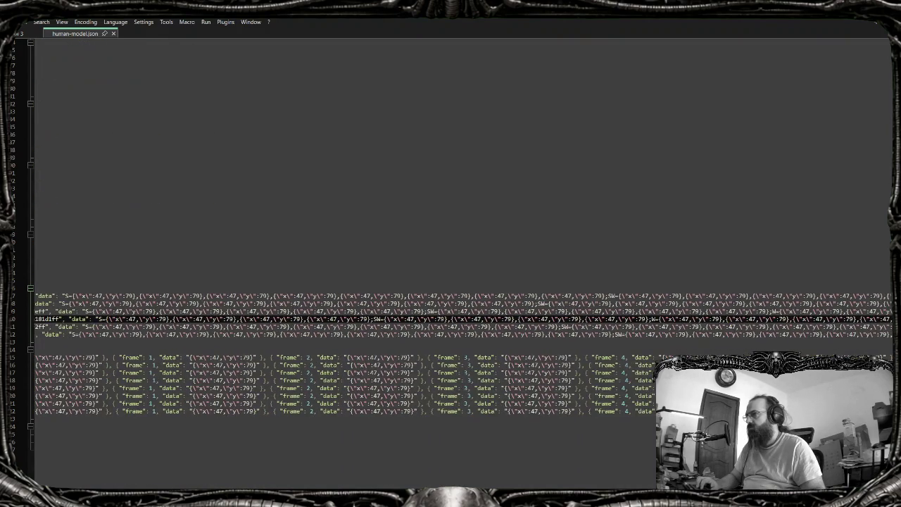
scroll(451, 317, right, 4)
scroll(451, 317, right, 4)
scroll(451, 316, right, 4)
scroll(450, 317, right, 4)
scroll(451, 317, right, 2)
scroll(451, 317, right, 2)
scroll(450, 317, right, 2)
scroll(450, 317, right, 2)
scroll(450, 317, right, 2)
scroll(451, 316, right, 2)
scroll(451, 317, right, 2)
scroll(450, 317, right, 2)
scroll(450, 317, left, 10)
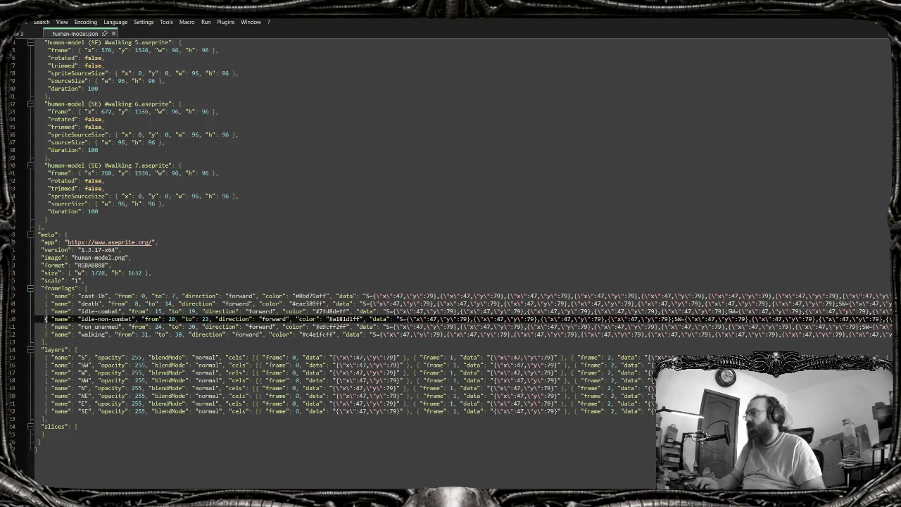
key(alt+Tab)
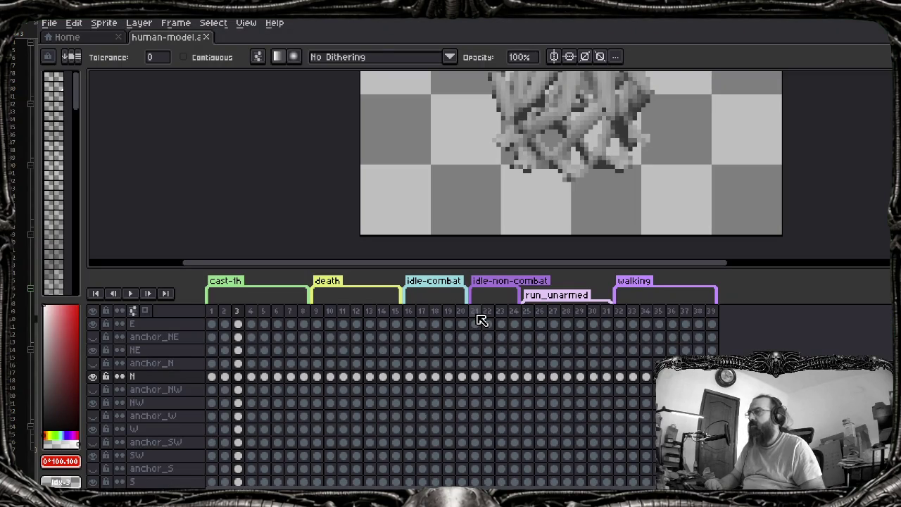
Select frames 21–24 on layer E and inspect frame 23 on layer N
drag(476, 326, 515, 325)
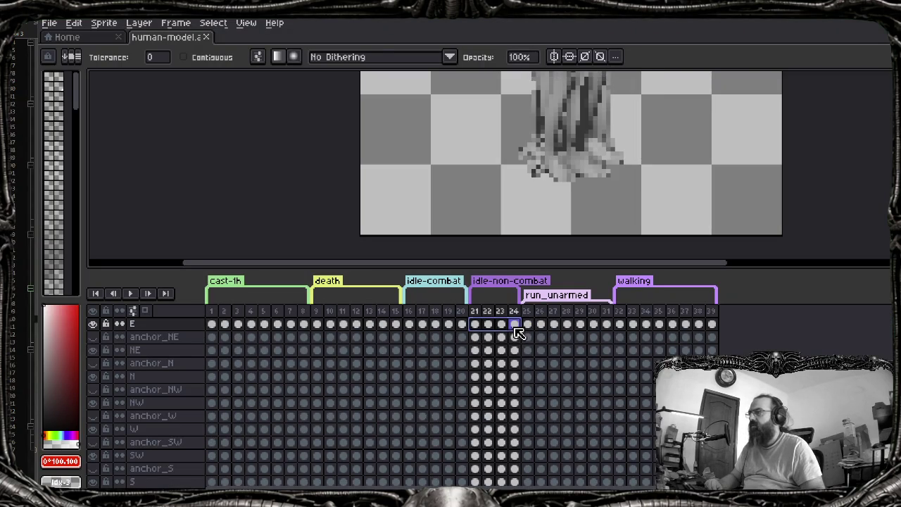
click(501, 375)
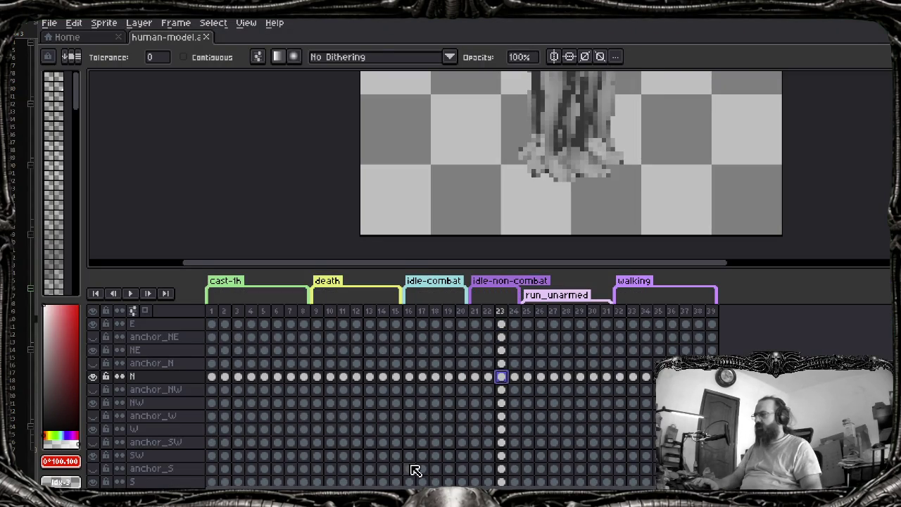
scroll(595, 175, up, 2)
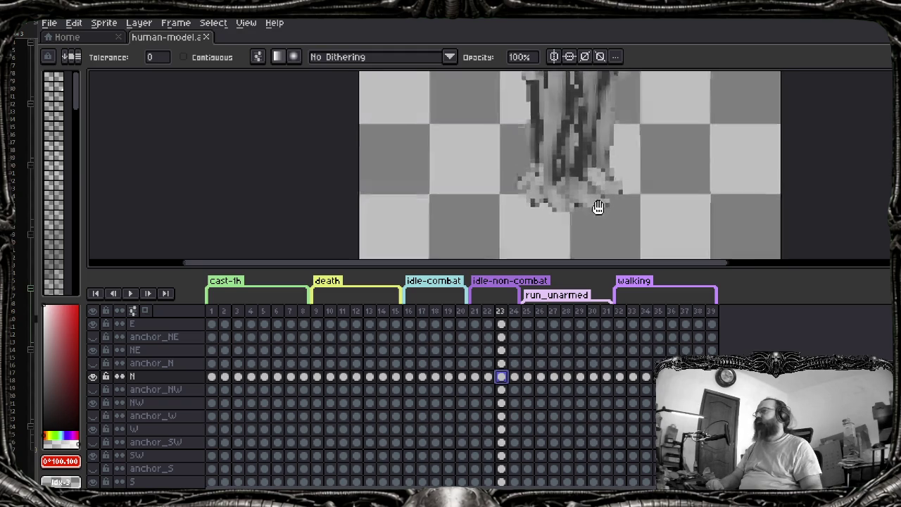
scroll(584, 187, down, 1)
scroll(577, 194, down, 1)
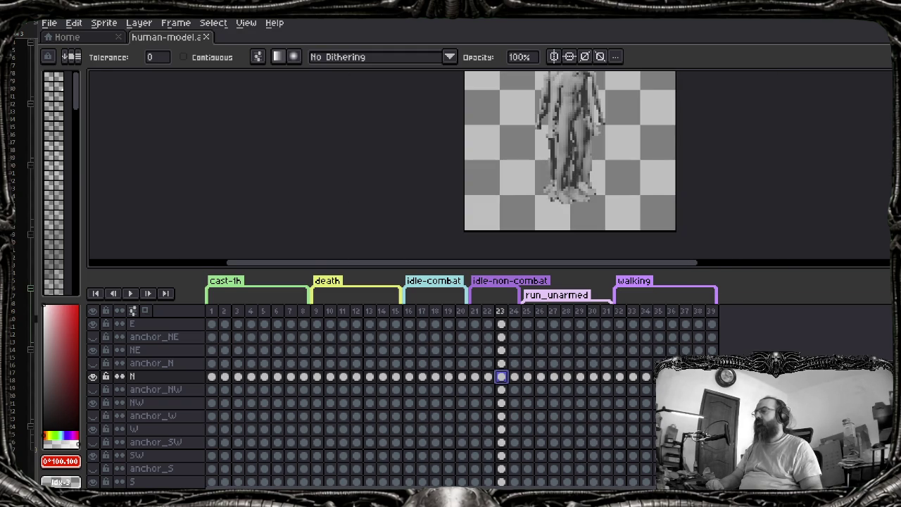
Glance at human-model.json again, then switch to Zed's packer.lua at line 86
click(563, 460)
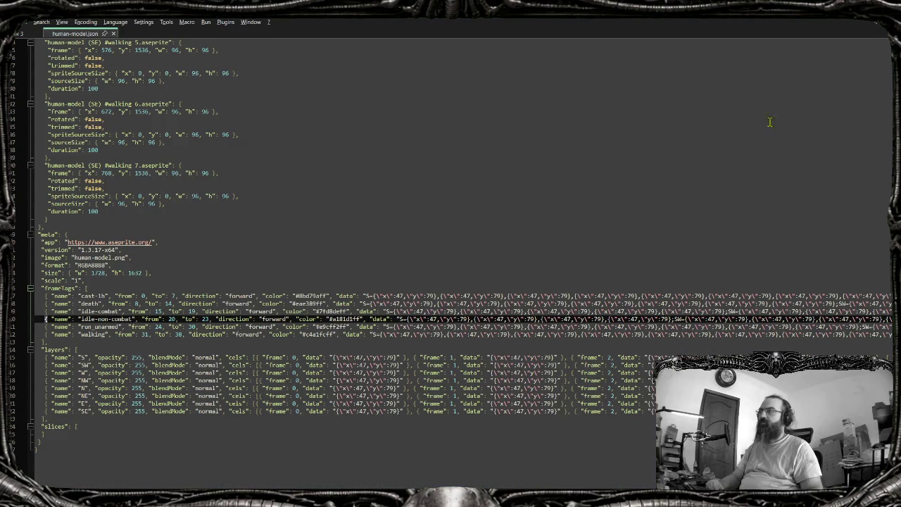
key(alt+Tab)
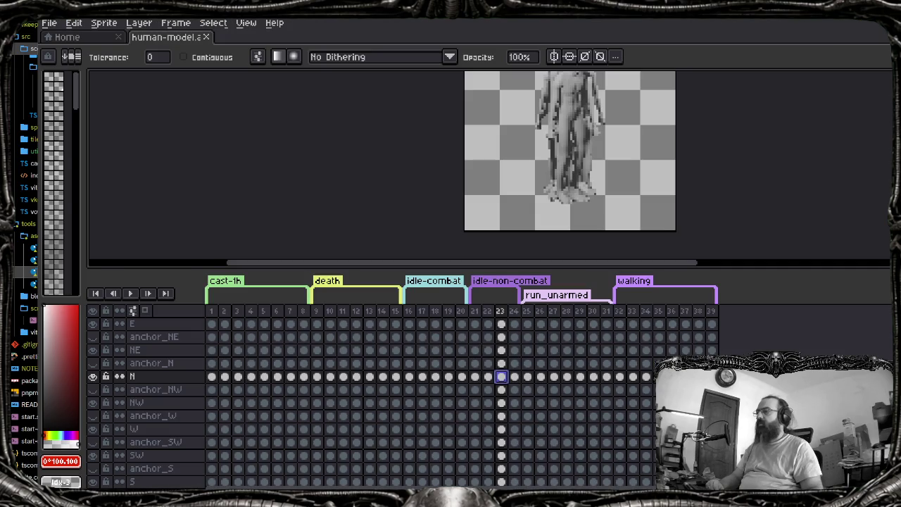
key(alt+Tab)
click(517, 281)
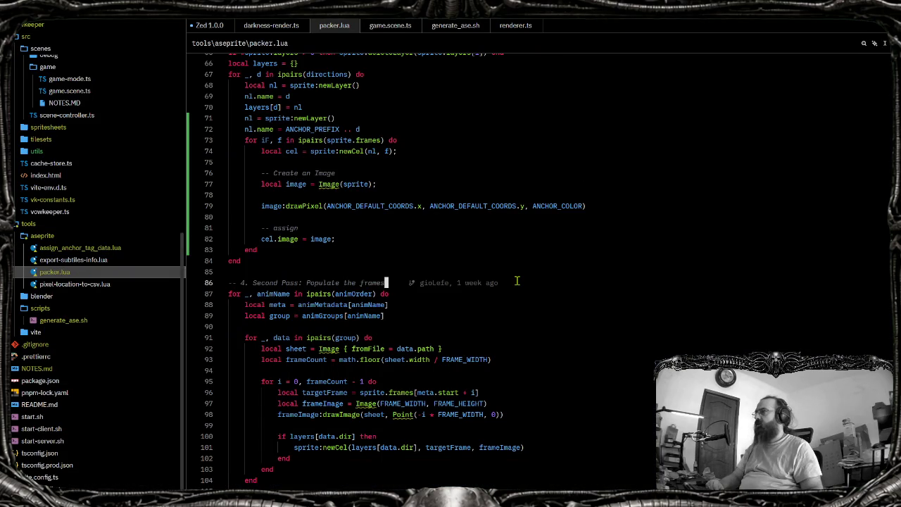
Show the Git panel and collapse the untracked blender, maps and data folders
key(ctrl+shift+g)
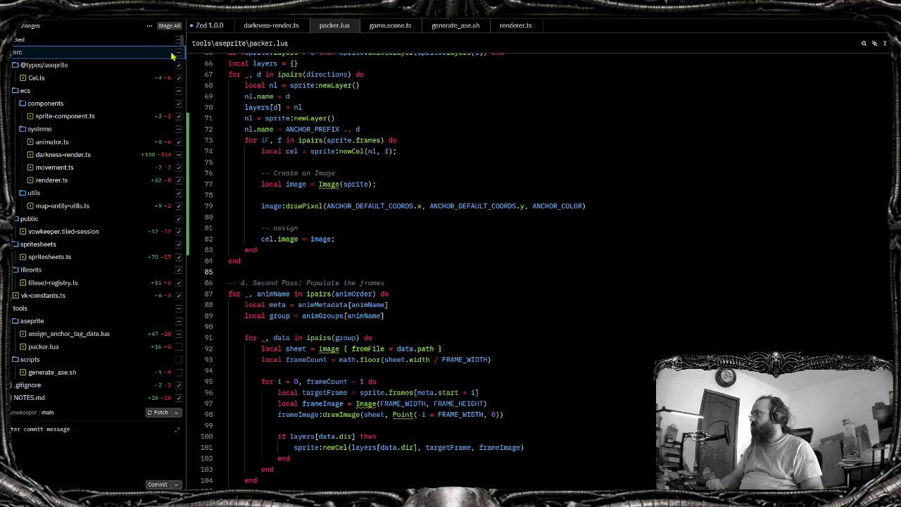
scroll(175, 176, down, 3)
scroll(134, 240, down, 1)
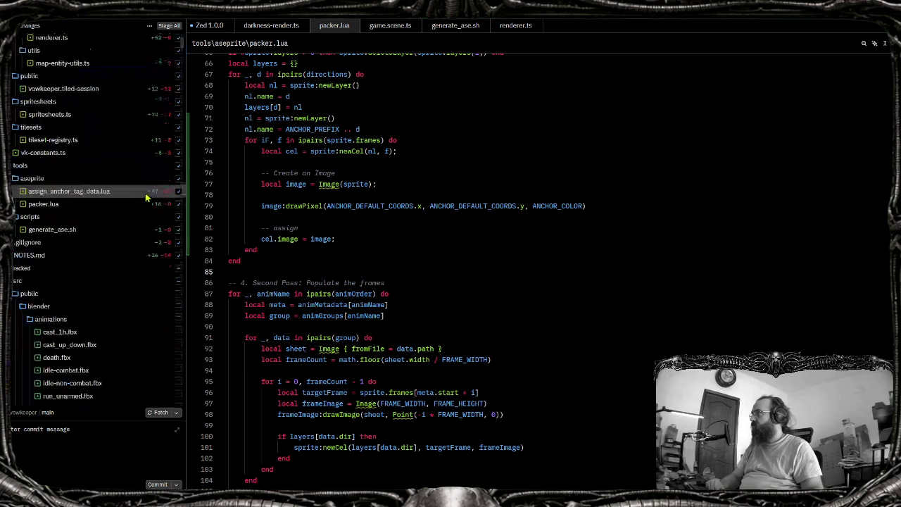
scroll(53, 295, down, 3)
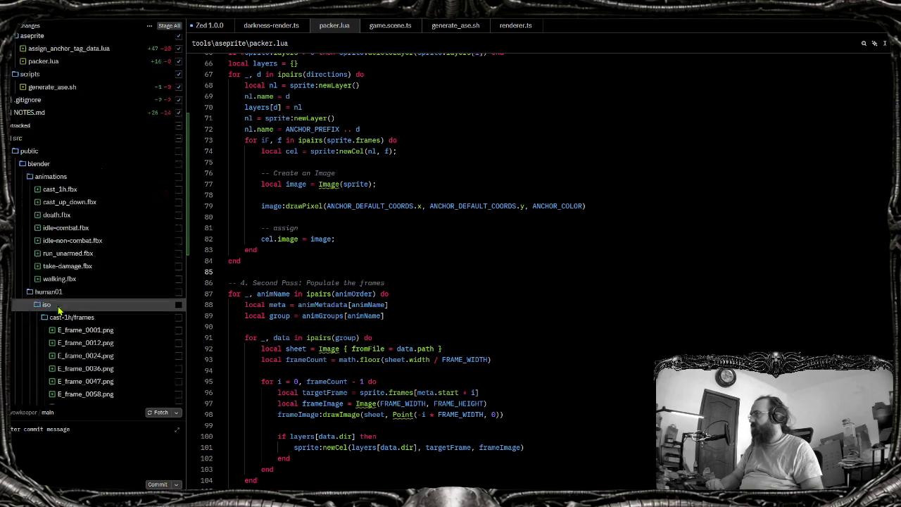
scroll(54, 288, down, 5)
scroll(54, 282, up, 4)
scroll(56, 254, up, 4)
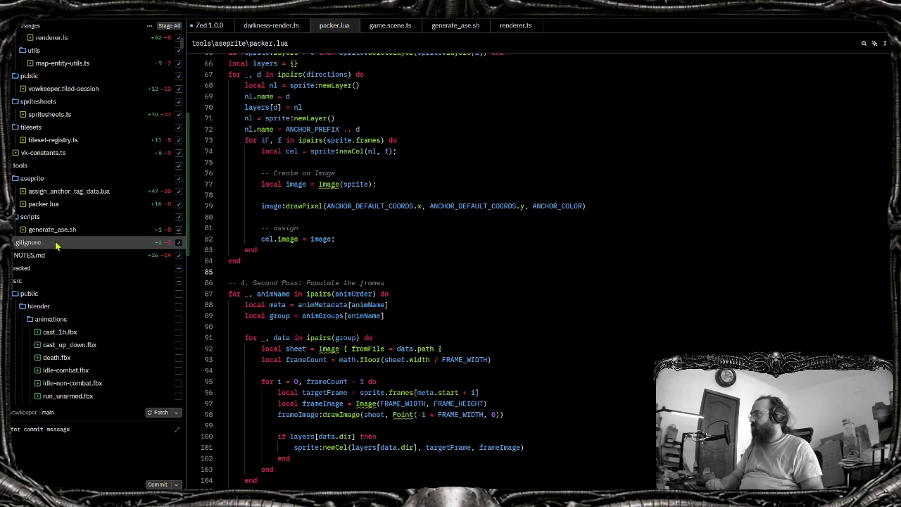
click(42, 307)
click(31, 332)
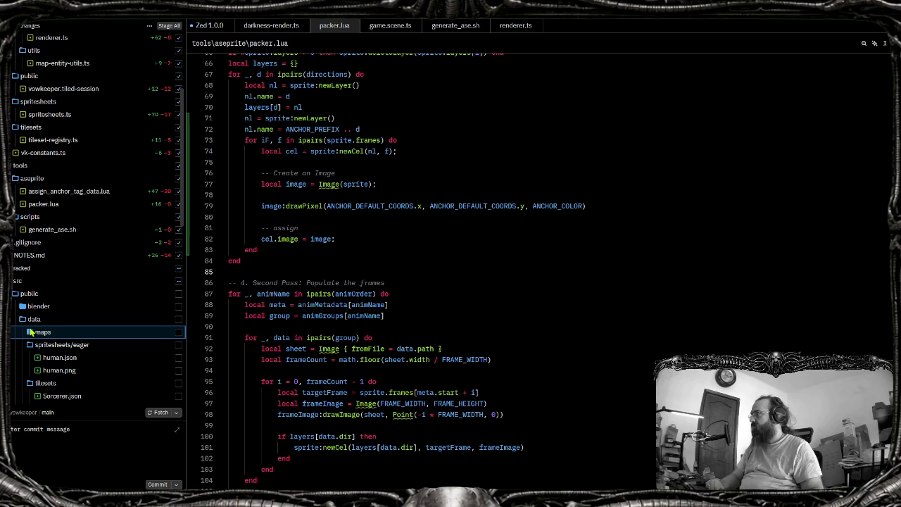
click(32, 320)
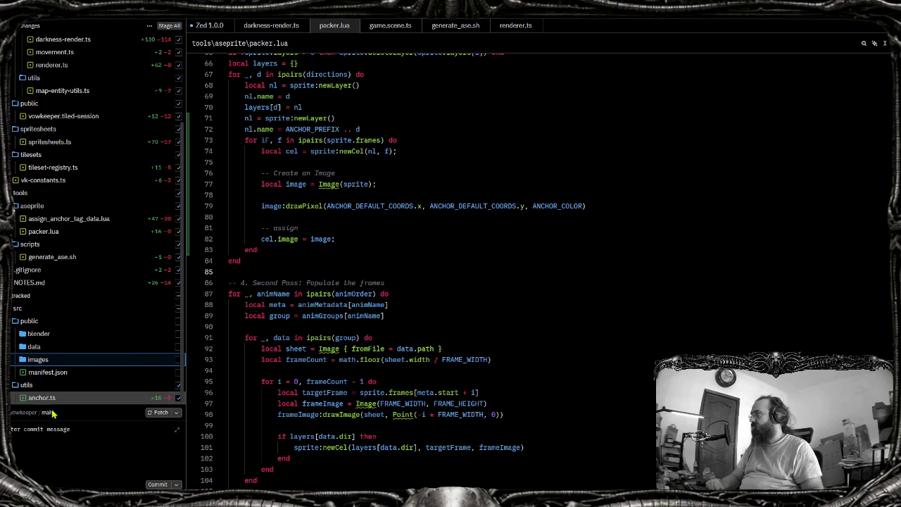
Type 'at:' in the commit message box and open the .gitignore diff
click(113, 424)
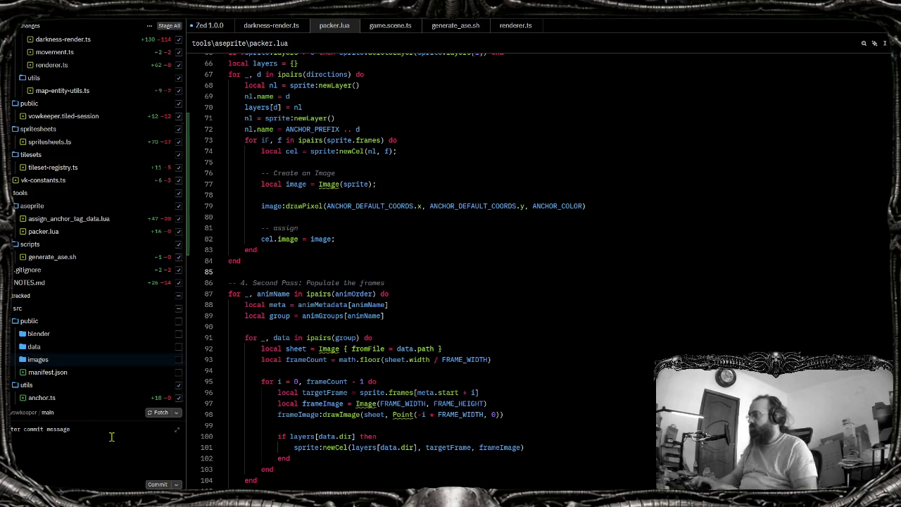
text(at)
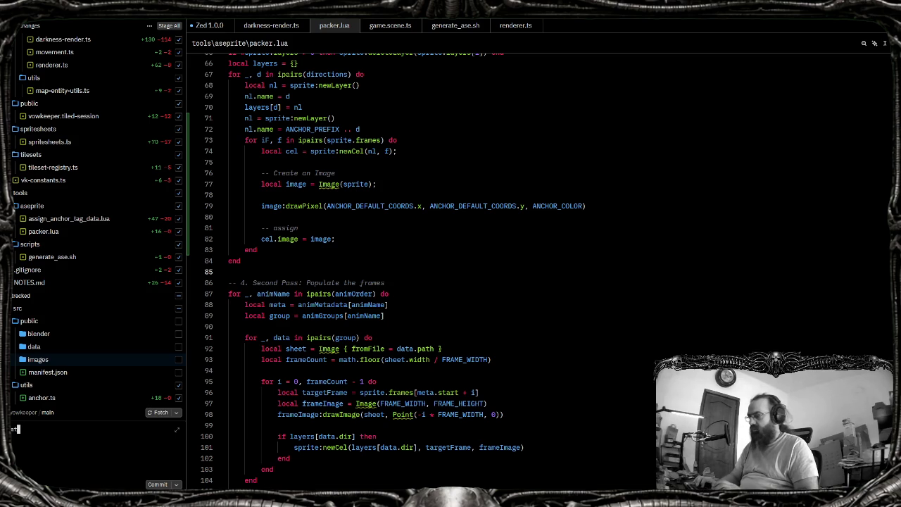
text(:)
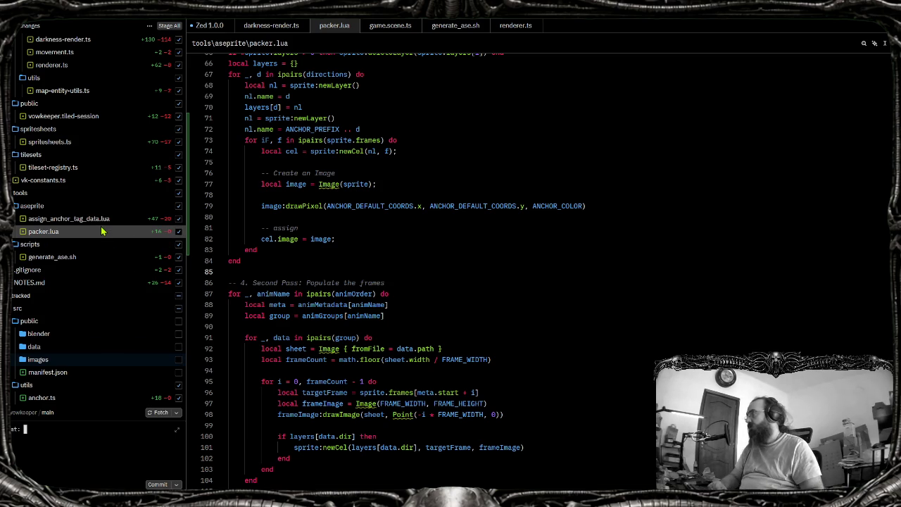
click(28, 269)
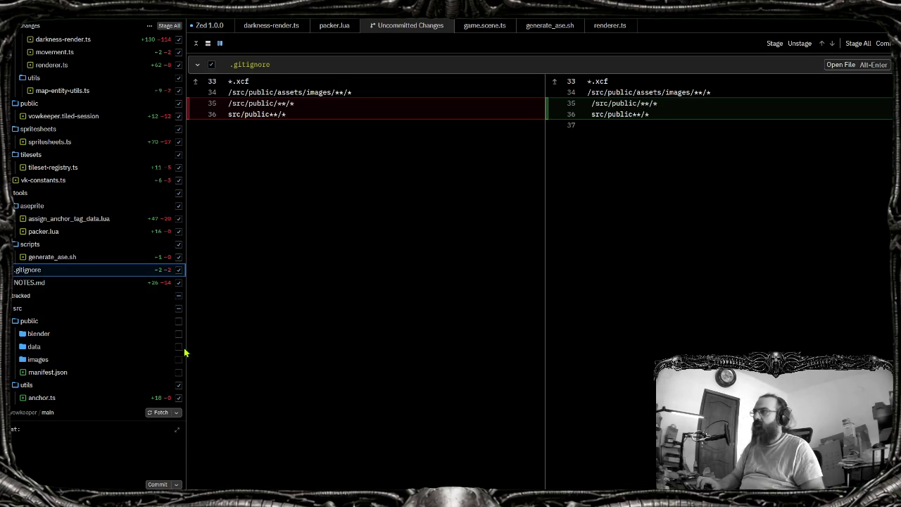
In the Uncommitted Changes diff, delete the leading spaces on .gitignore lines 35 and 36
scroll(493, 334, down, 10)
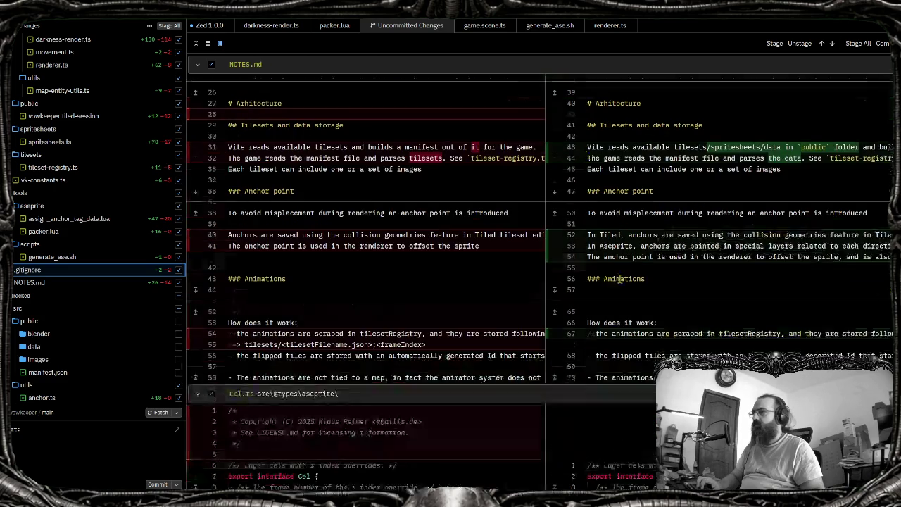
scroll(457, 310, down, 10)
click(28, 269)
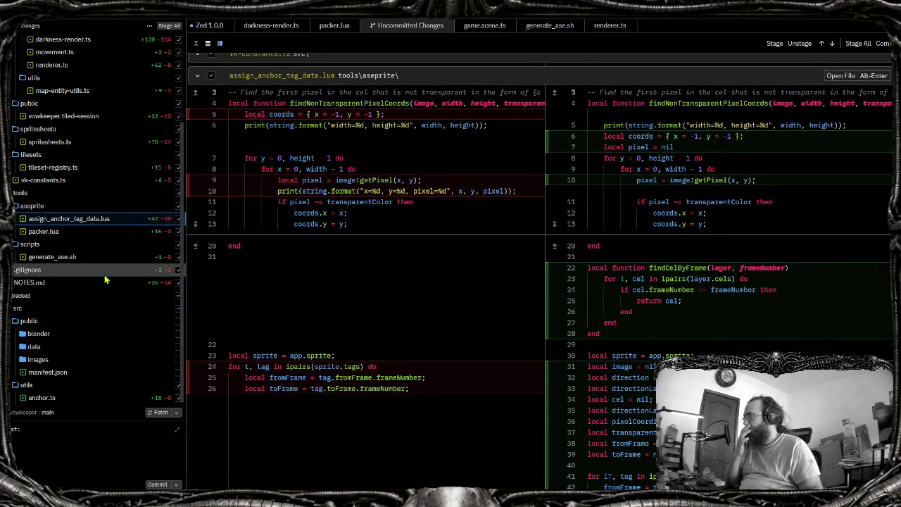
scroll(603, 154, down, 5)
scroll(603, 155, down, 5)
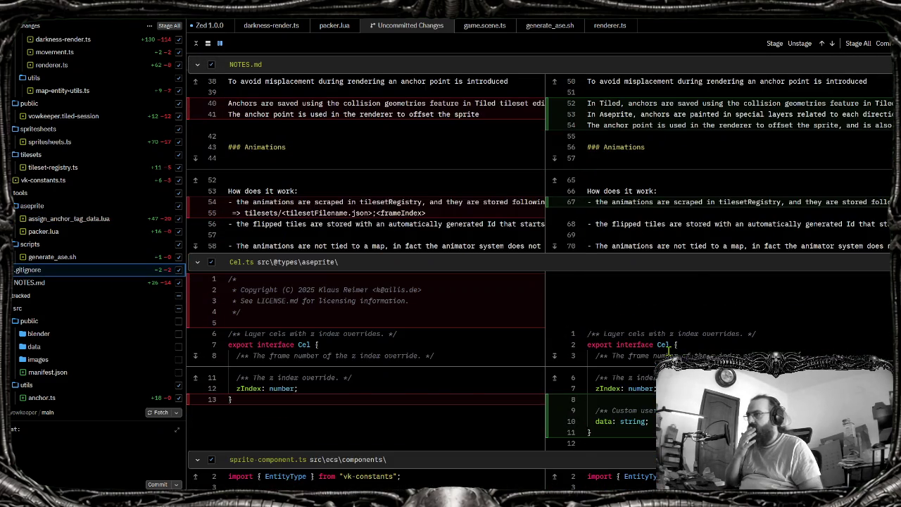
scroll(603, 155, up, 10)
click(589, 103)
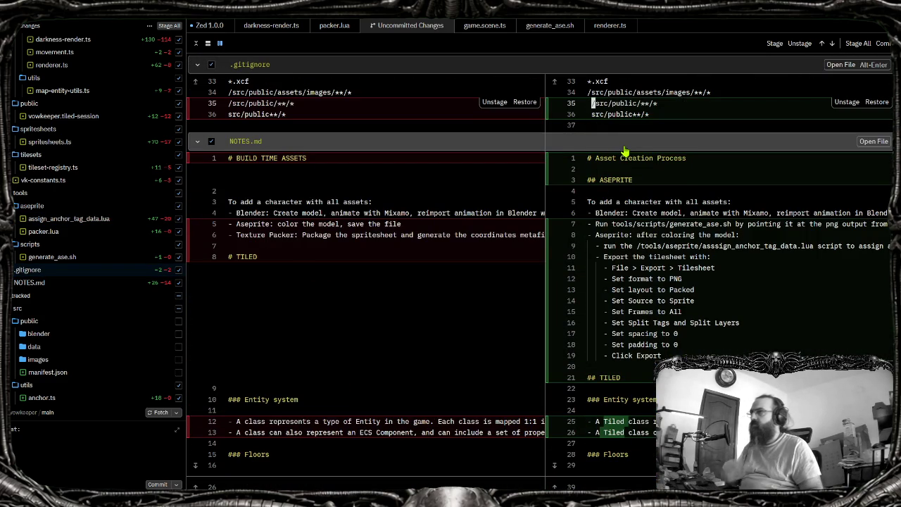
key(Delete)
key(Down)
key(Delete)
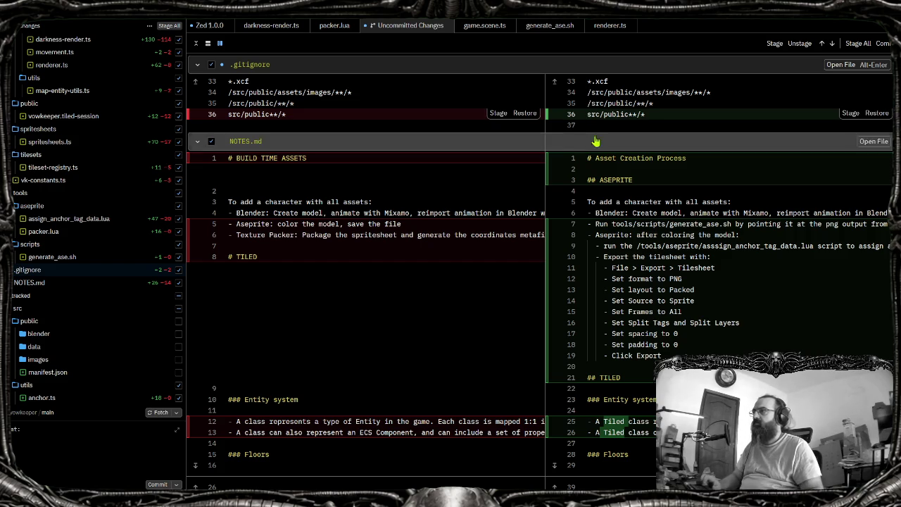
Close the Uncommitted Changes view, saving the edited .gitignore
middle_click(426, 25)
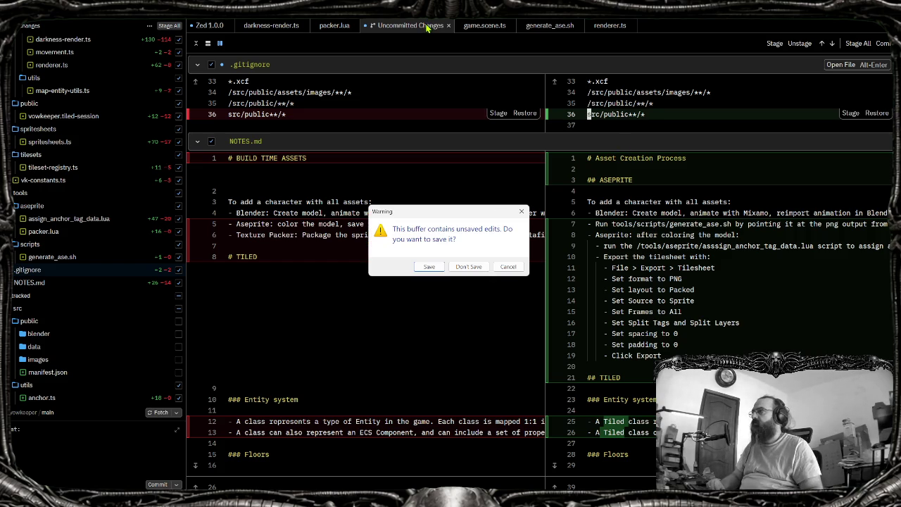
click(429, 266)
middle_click(411, 28)
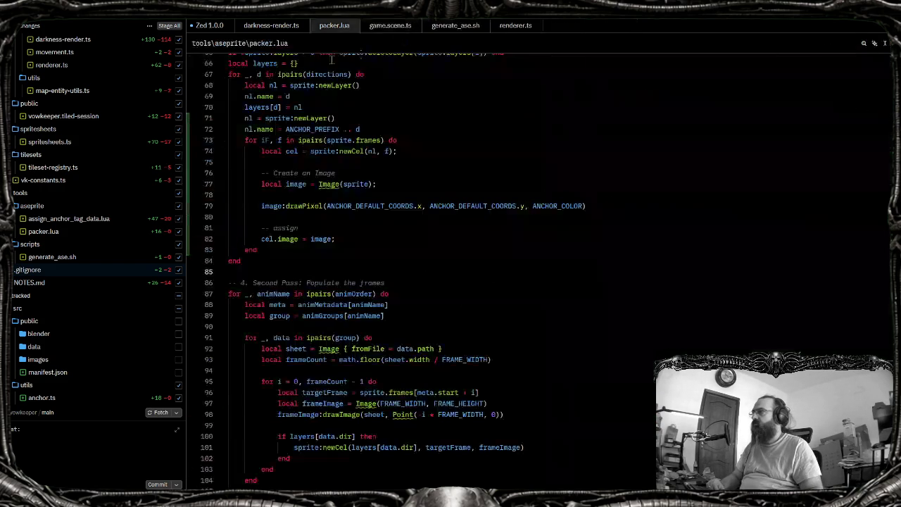
Unstage .gitignore, reopen its diff to check the fix, then close the view
click(179, 347)
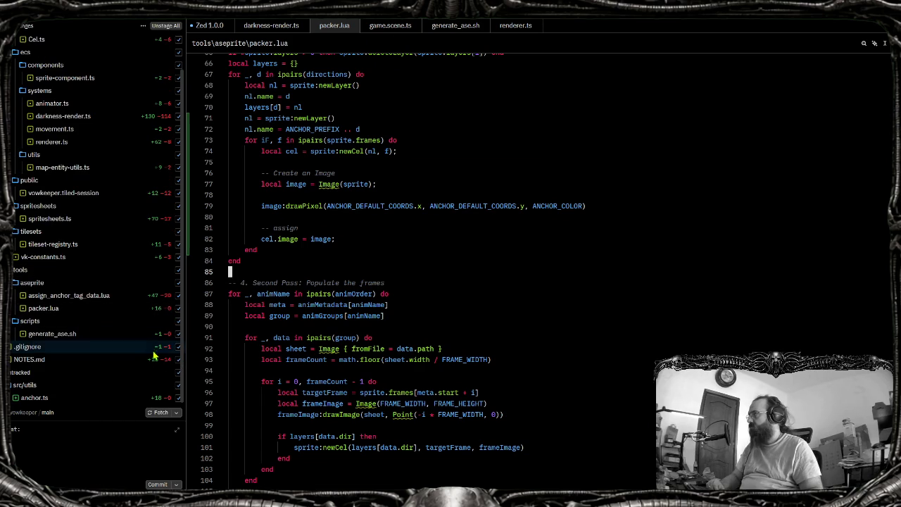
click(141, 348)
click(652, 111)
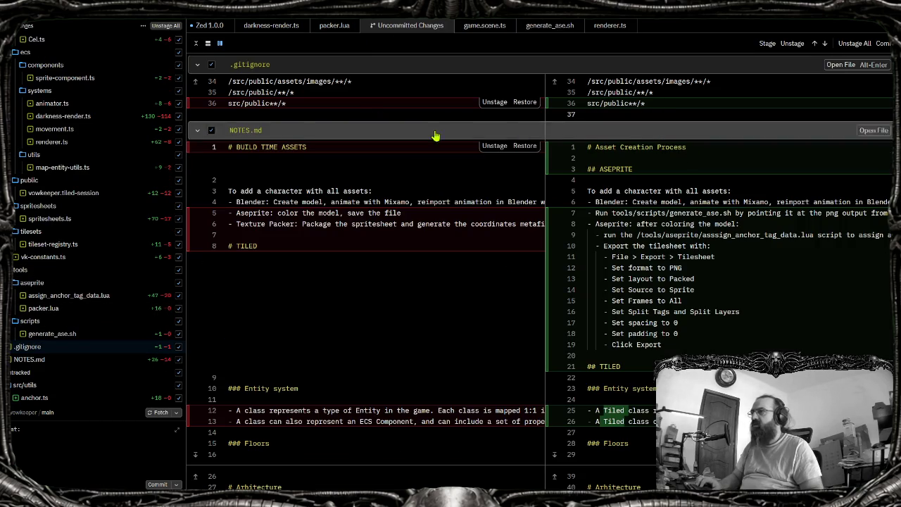
click(492, 103)
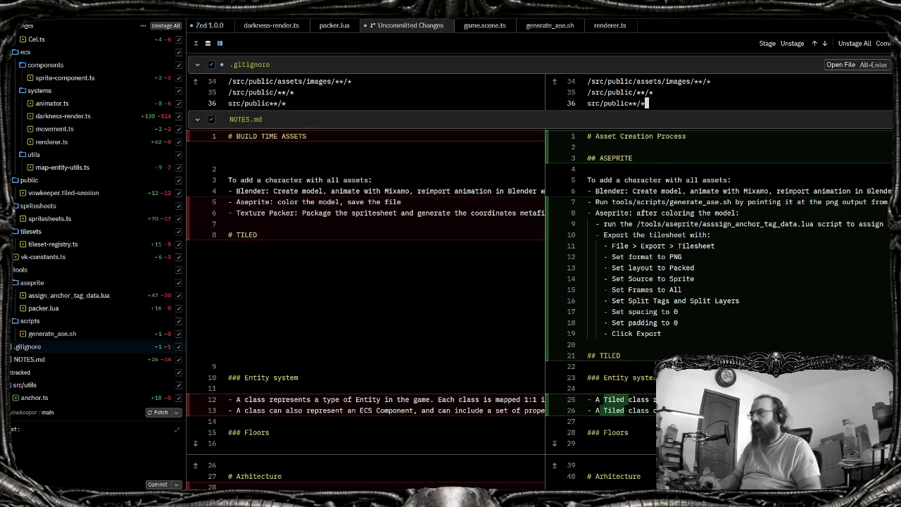
middle_click(430, 28)
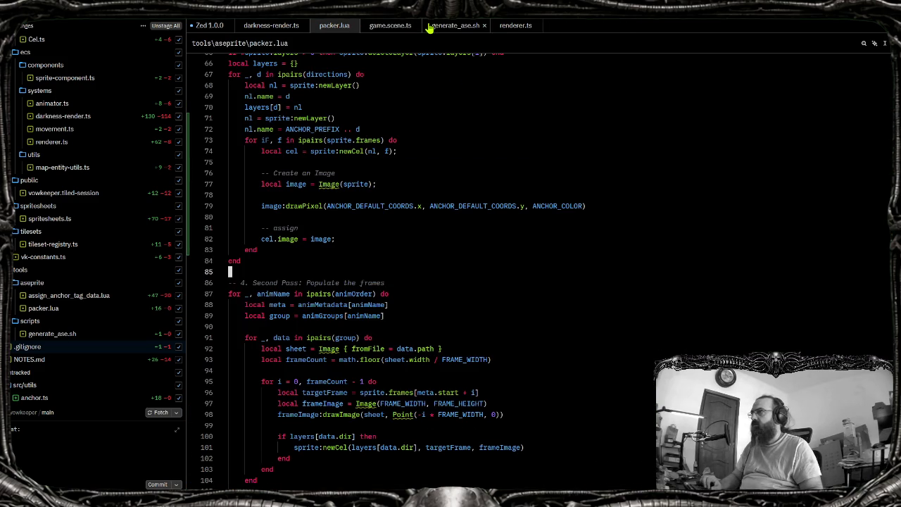
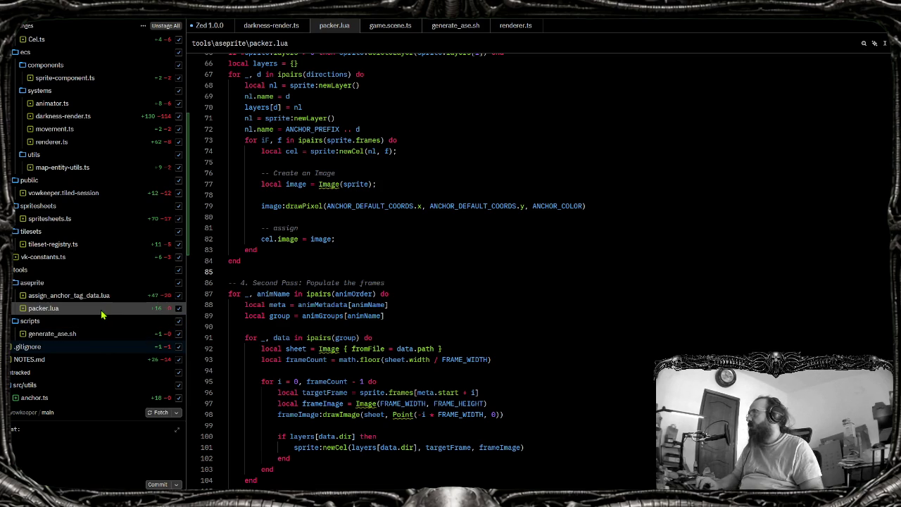
Review the uncommitted diffs for generate_ase.sh, tileset-registry.ts and spritesheets.ts
click(72, 337)
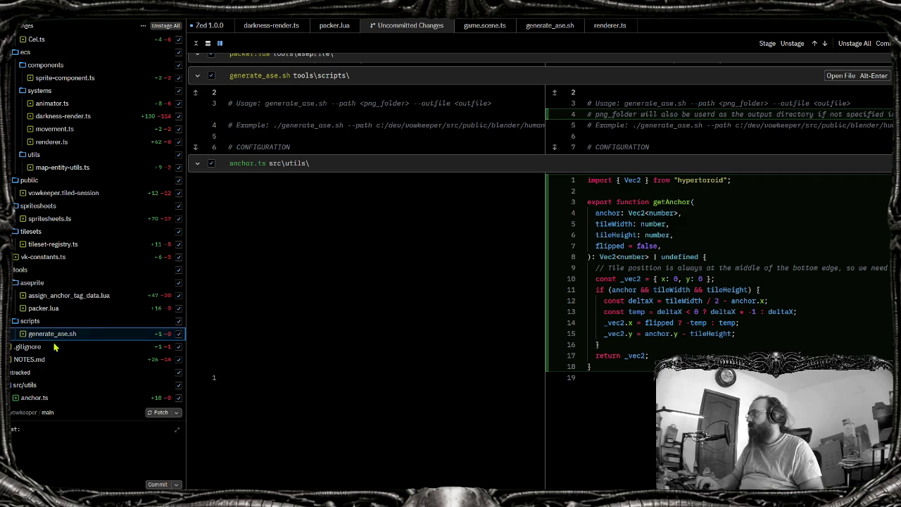
scroll(60, 331, up, 1)
click(63, 281)
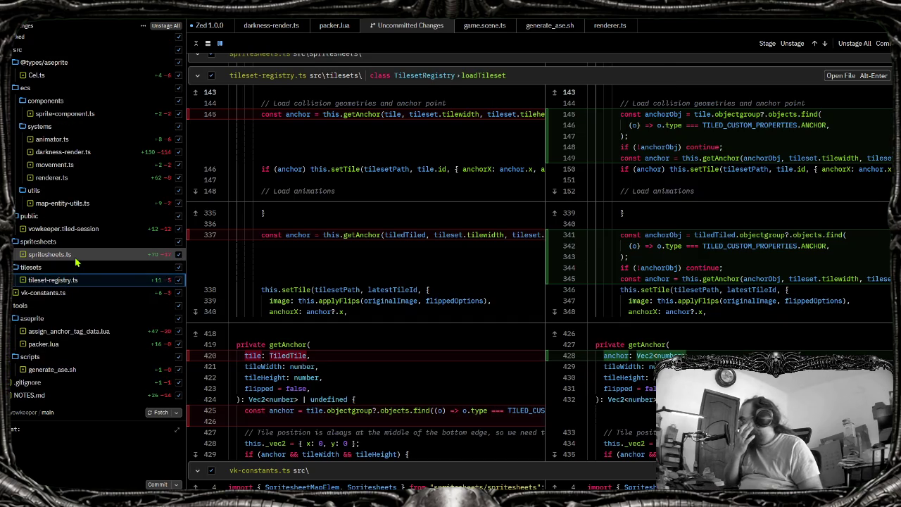
click(50, 254)
scroll(688, 285, down, 10)
scroll(739, 278, down, 5)
scroll(789, 271, up, 8)
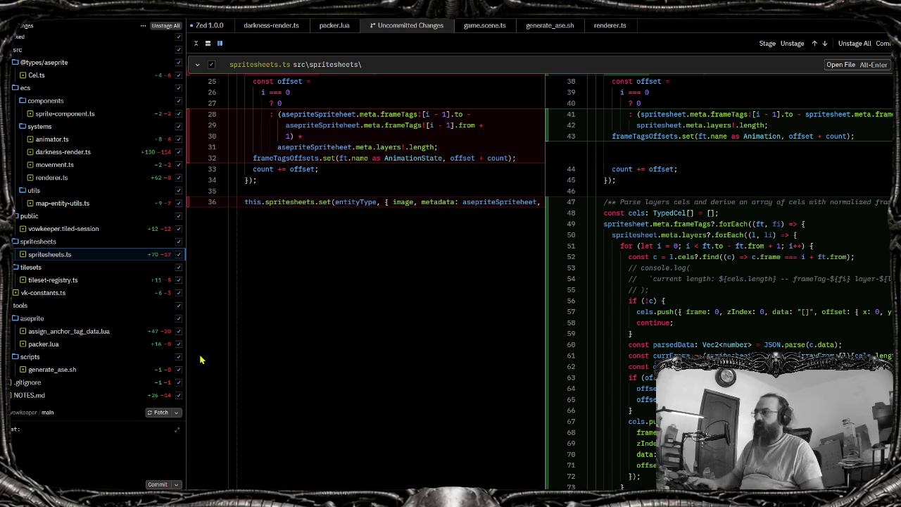
Draft the commit message 'spritesheet' in the Git panel
click(52, 452)
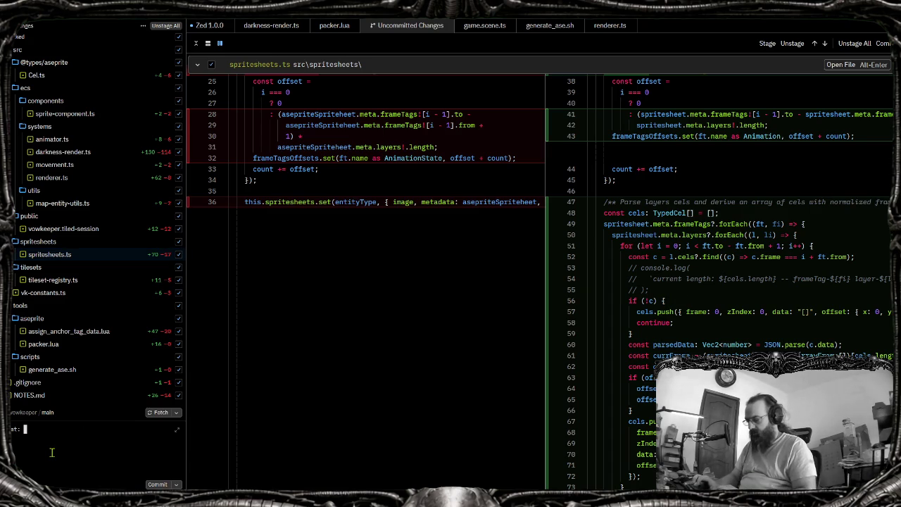
text(spritesheet)
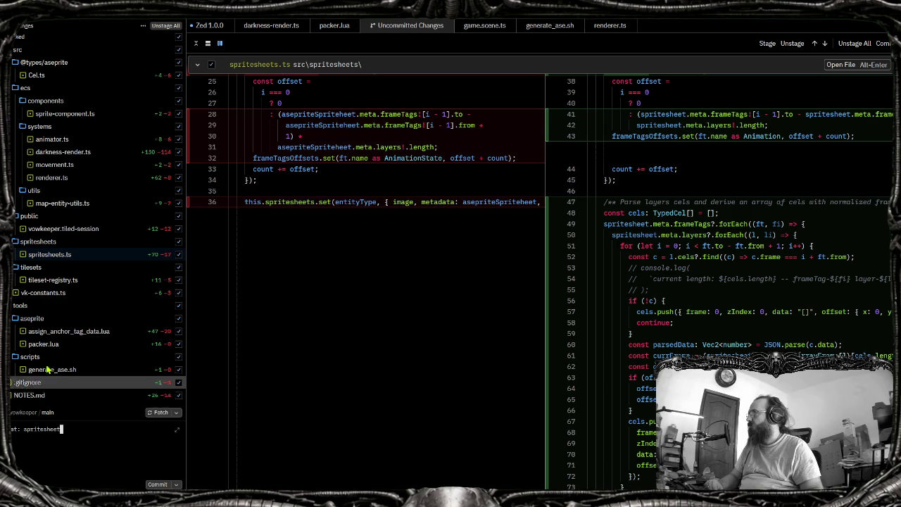
scroll(49, 352, down, 1)
scroll(50, 348, up, 1)
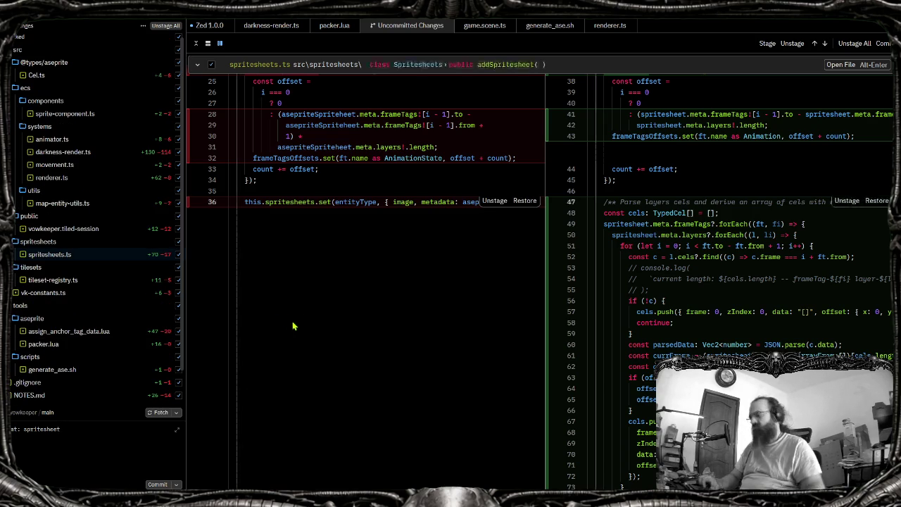
key(ctrl+p)
Open vowkeeper.ts and inspect the request declarations in loadEagerAsepriteSpritesheets
text(vo)
key(Return)
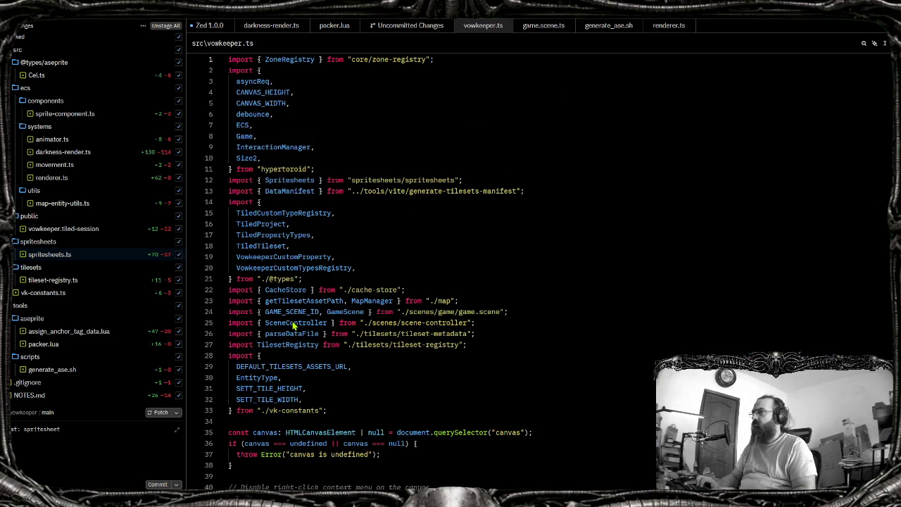
scroll(229, 468, down, 20)
click(228, 468)
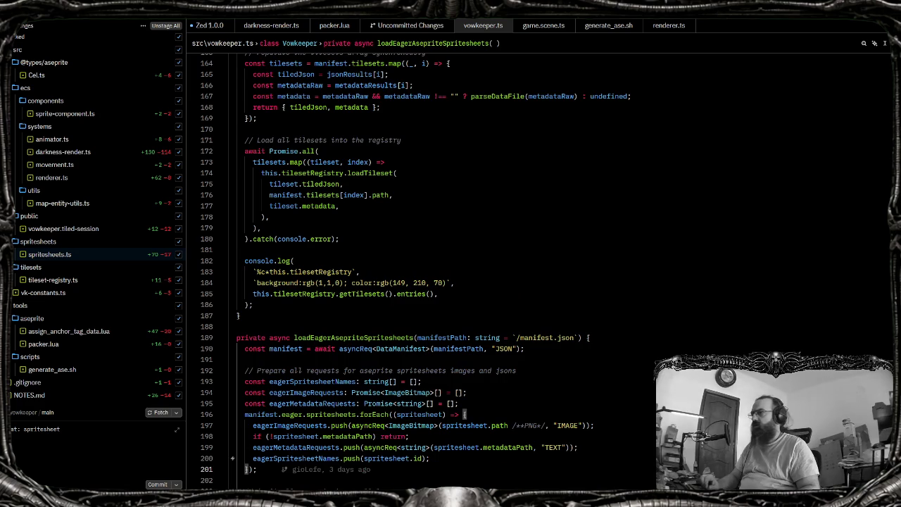
key(ctrl+End)
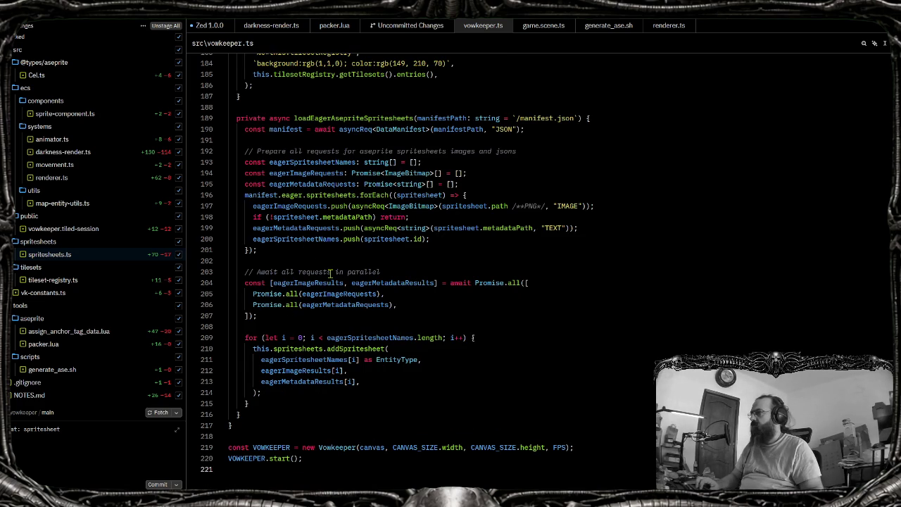
click(382, 321)
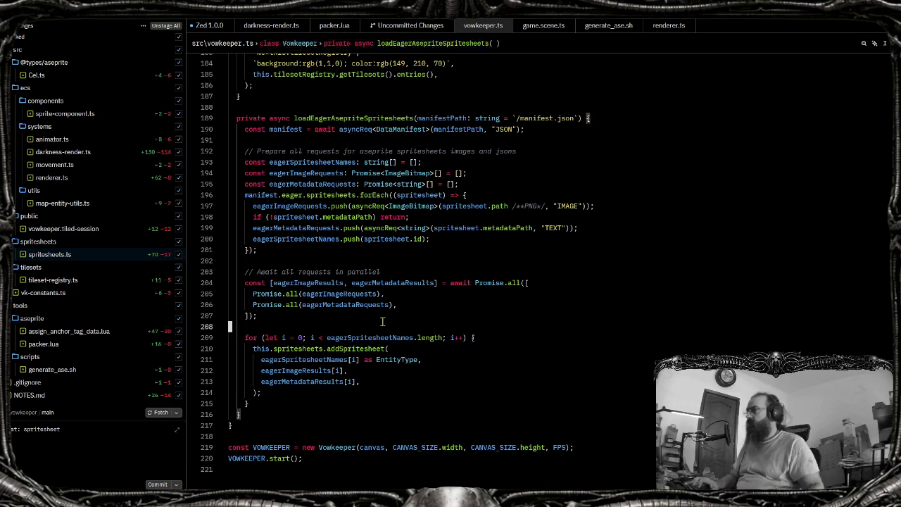
click(395, 262)
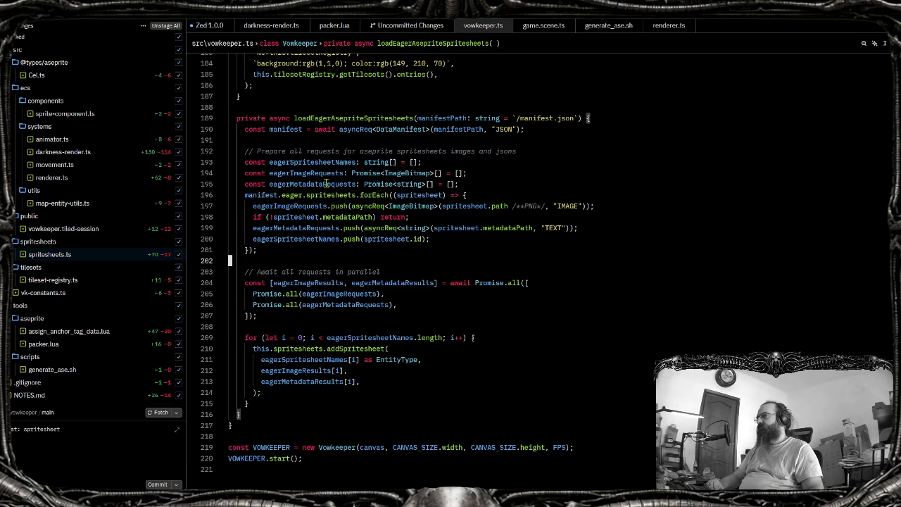
mouse_move(306, 173)
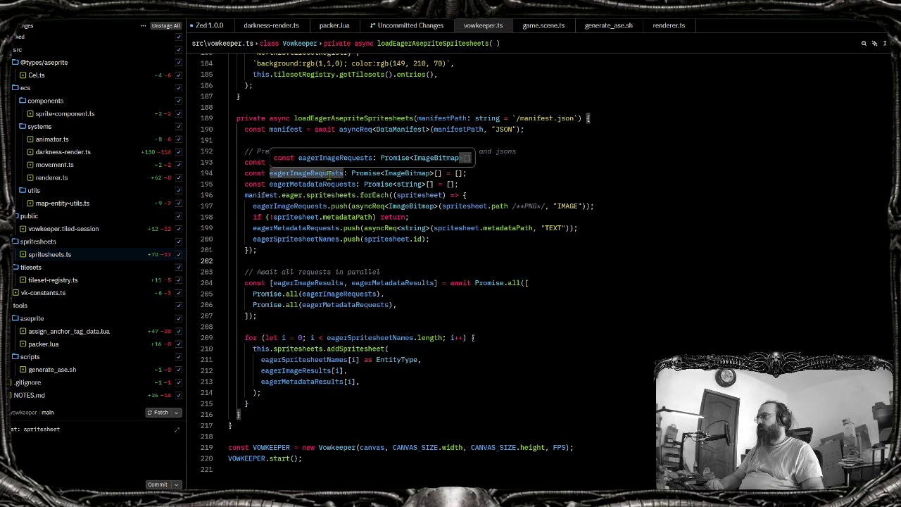
double_click(331, 162)
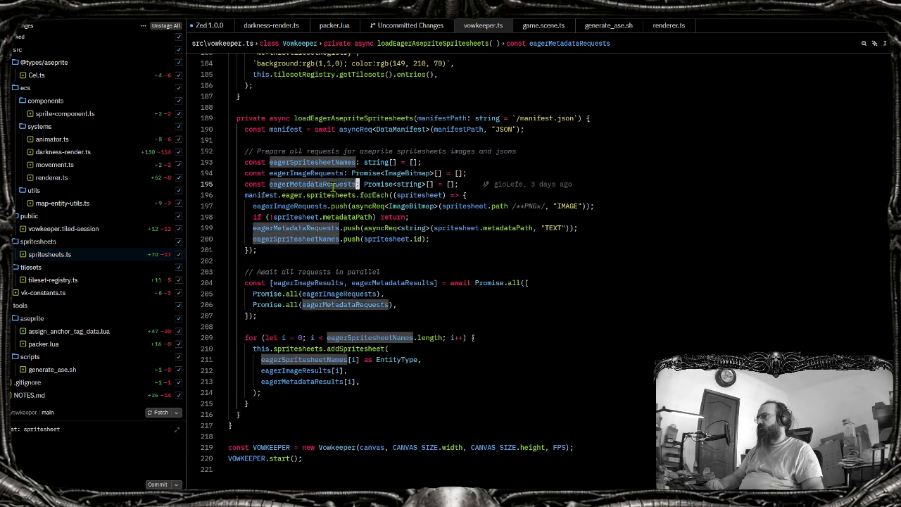
click(262, 197)
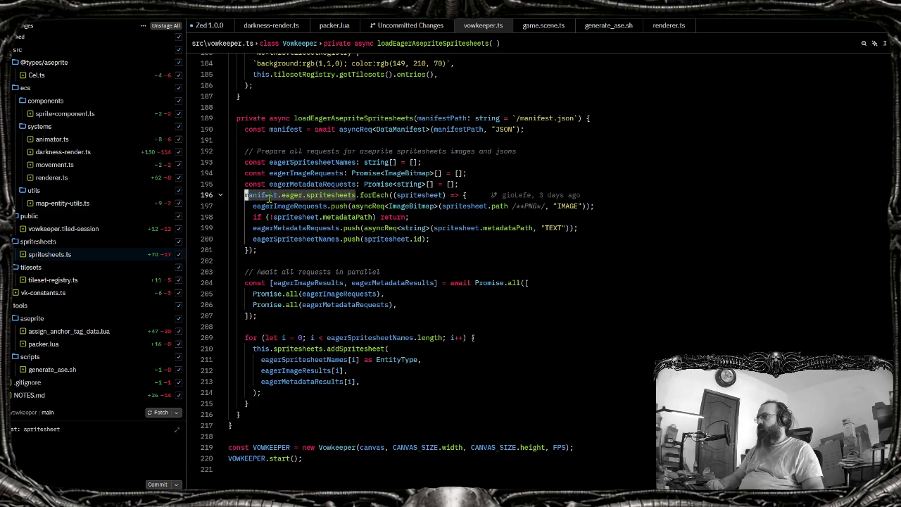
click(401, 251)
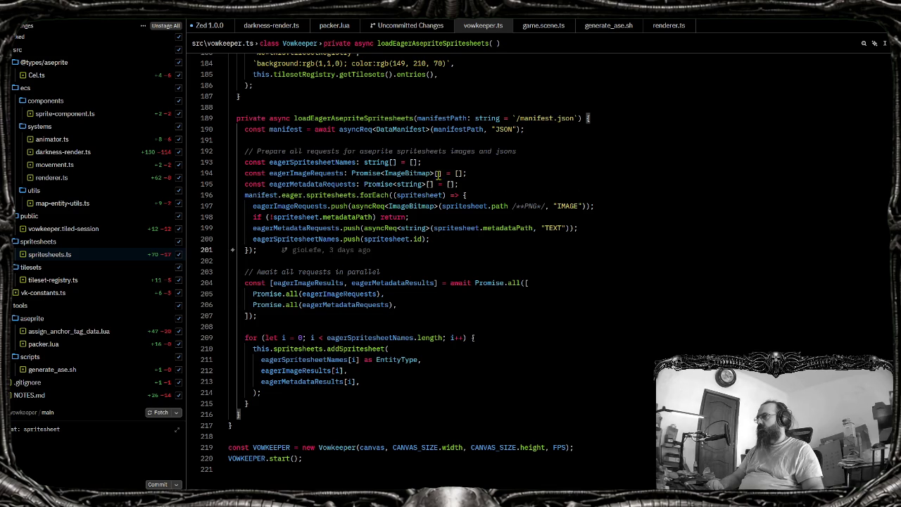
click(463, 185)
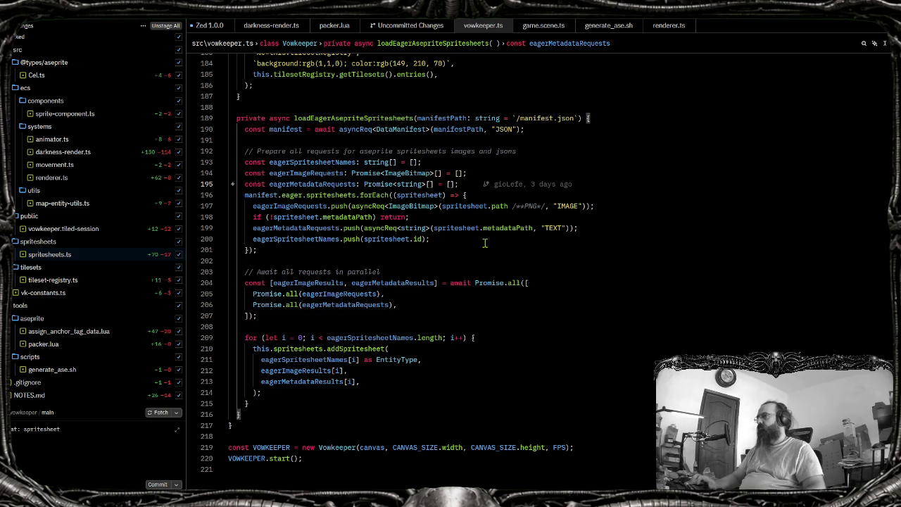
Move the prepare-requests comment below the request-array declarations and tidy the blank lines
key(Return)
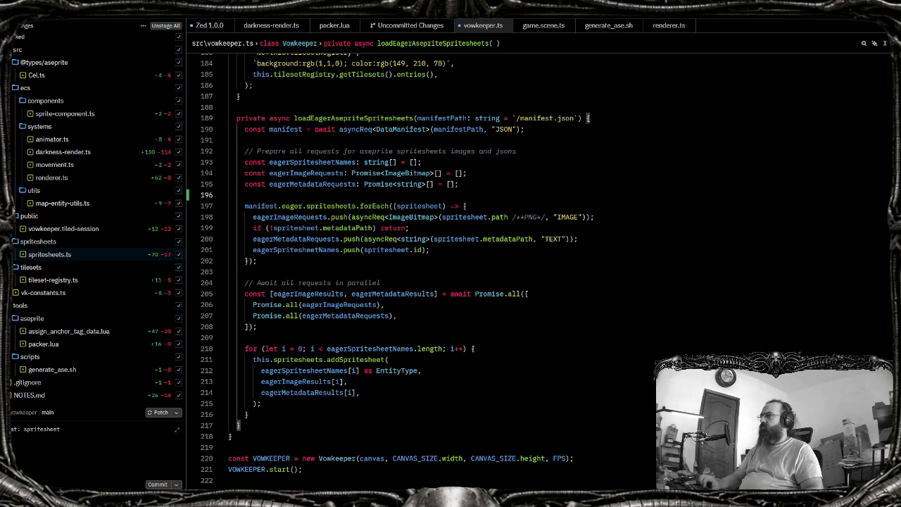
key(Up)
key(Up)
key(Up)
key(Up)
key(shift+End)
key(ctrl+x)
key(Down)
key(Down)
key(Down)
key(Down)
key(Return)
key(ctrl+v)
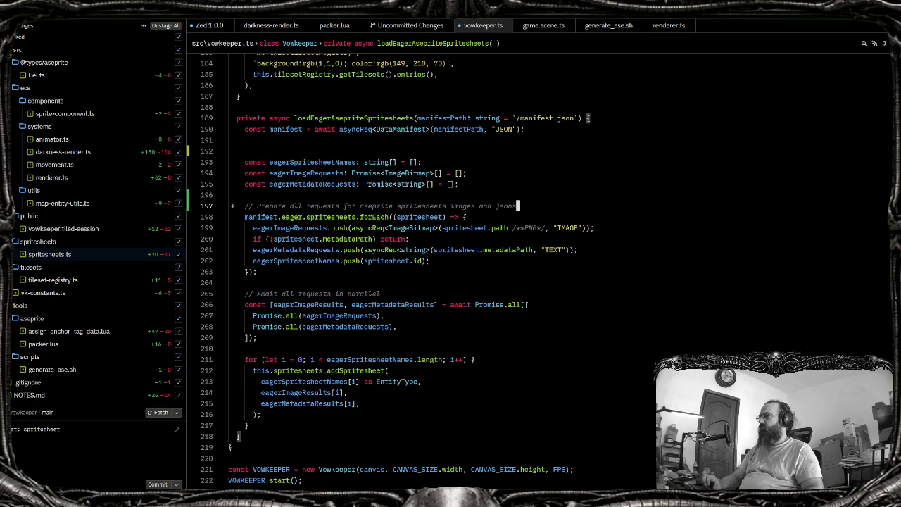
key(Up)
key(Up)
key(Up)
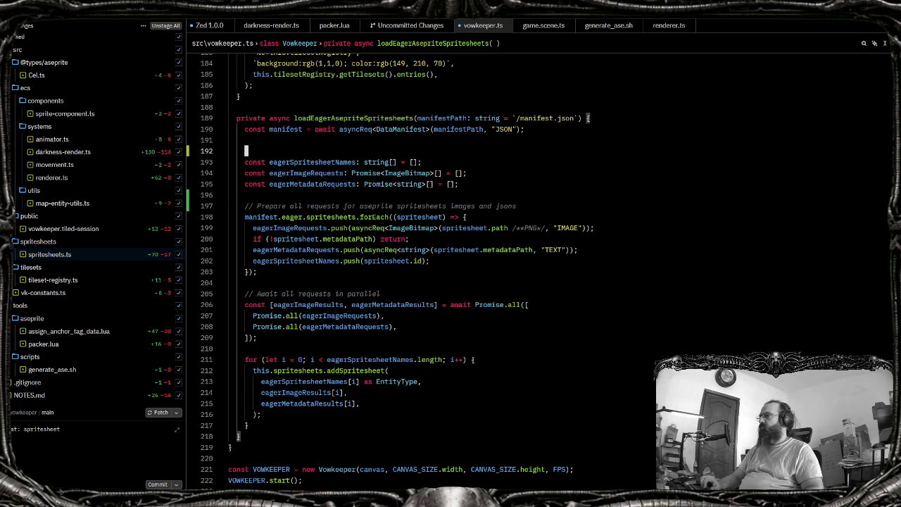
key(BackSpace)
key(Delete)
key(Delete)
key(Delete)
key(Delete)
Add 'TODO: Add lazy loaded spritesheets here if necessary' after the forEach block
key(Down)
key(Down)
key(Down)
key(Down)
key(Down)
key(Down)
key(End)
key(Return)
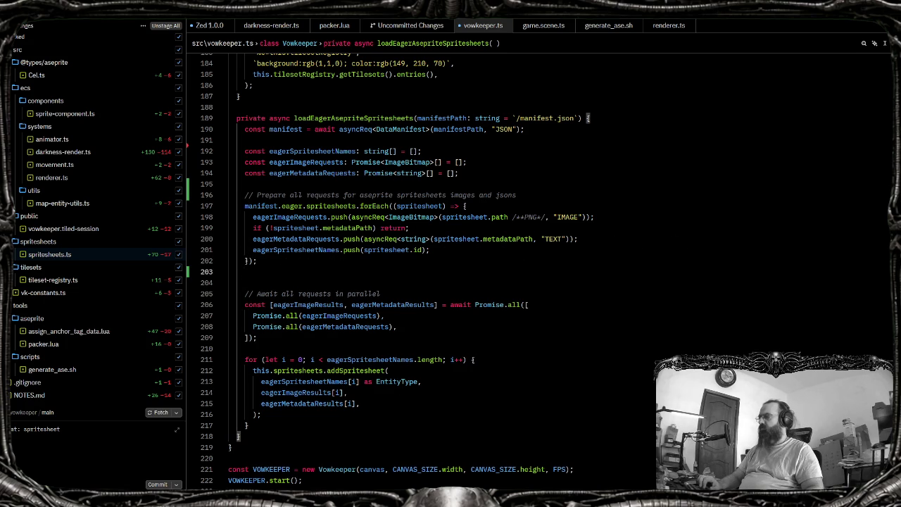
key(Return)
text(//)
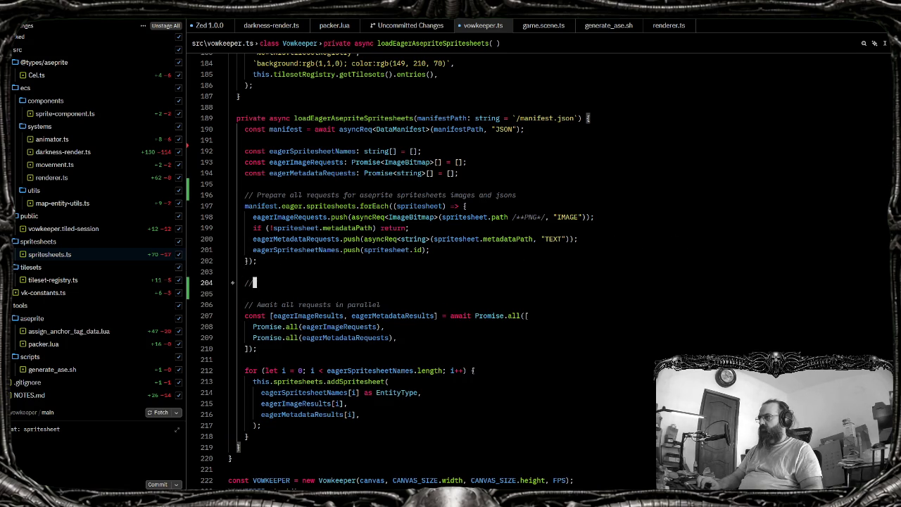
text(TODO: Add l)
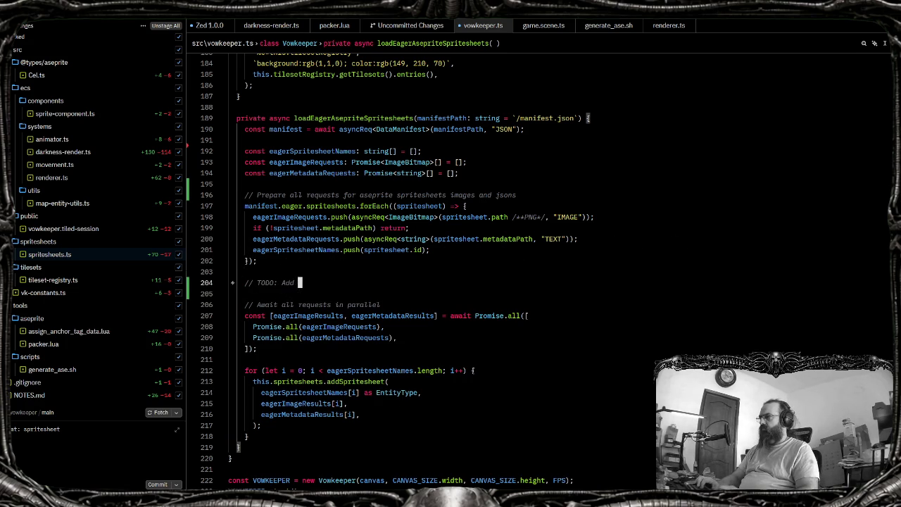
text(azy)
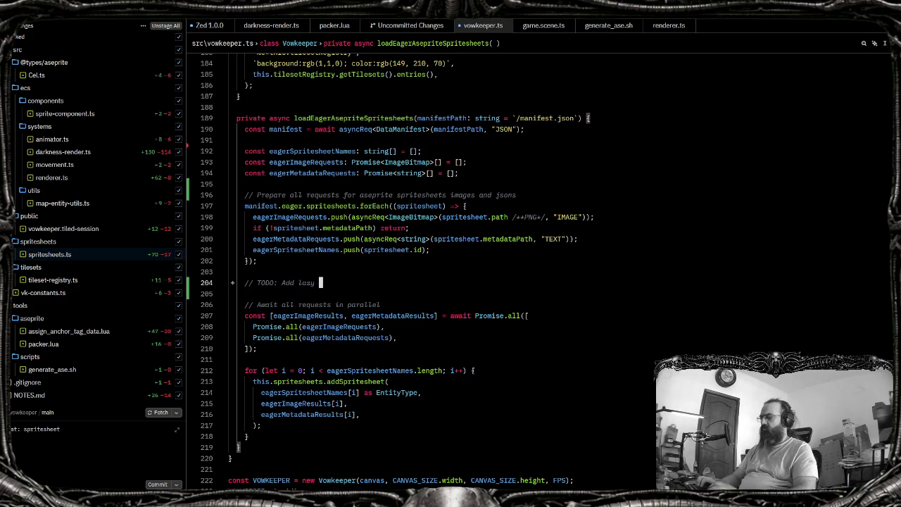
text( loaded spritesheets here if necessary)
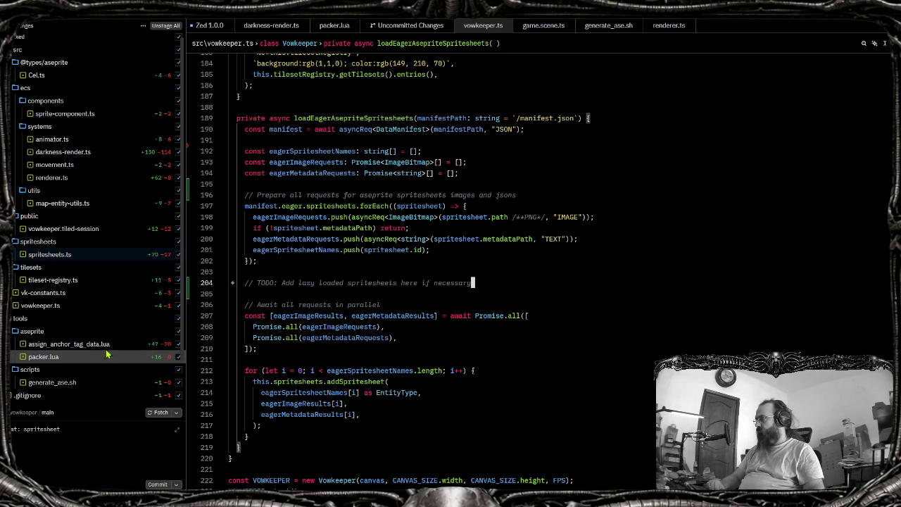
Return Git Bash to /c/dev/vowkeeper with cd .. twice, then show the renderer.ts diff
key(alt+Tab)
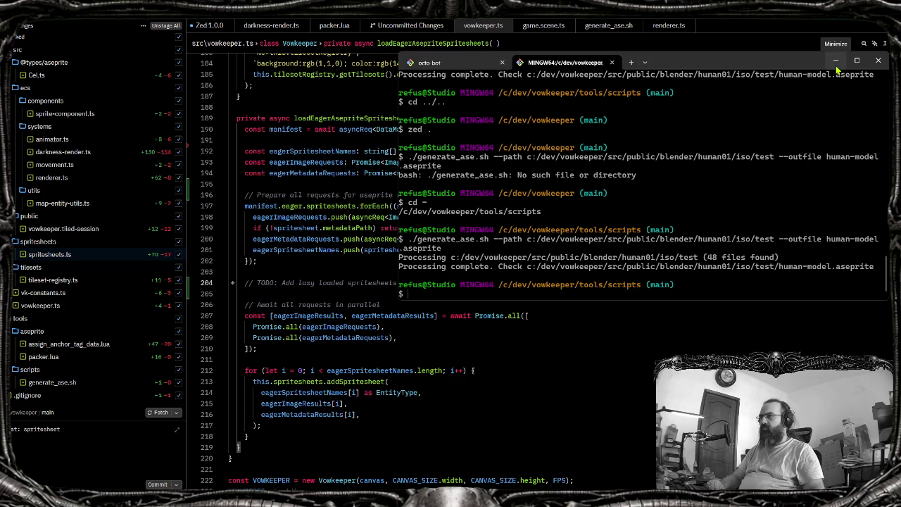
text(cd ../)
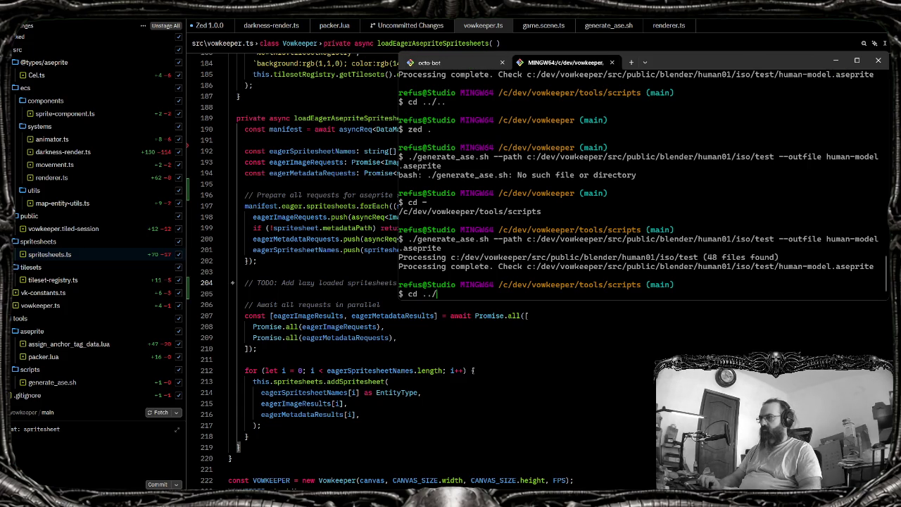
key(Return)
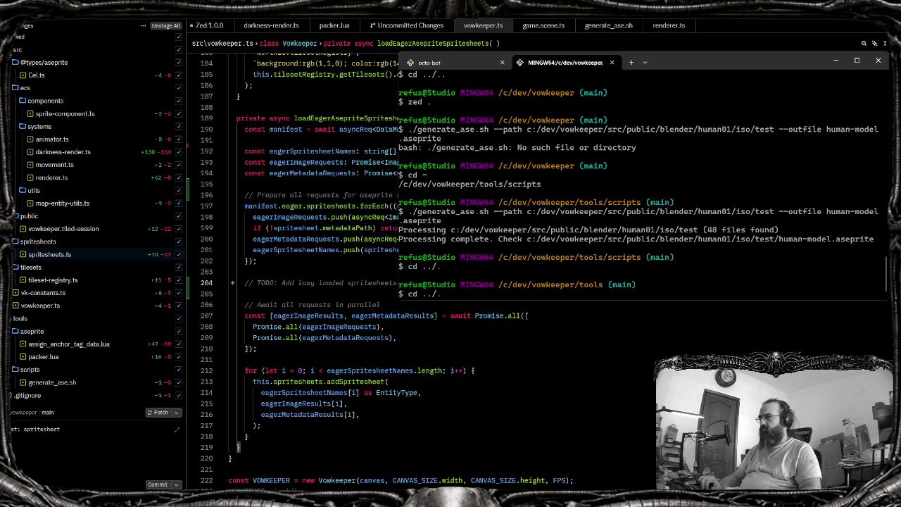
text(.)
key(Return)
text(vowkeeper/)
key(Return)
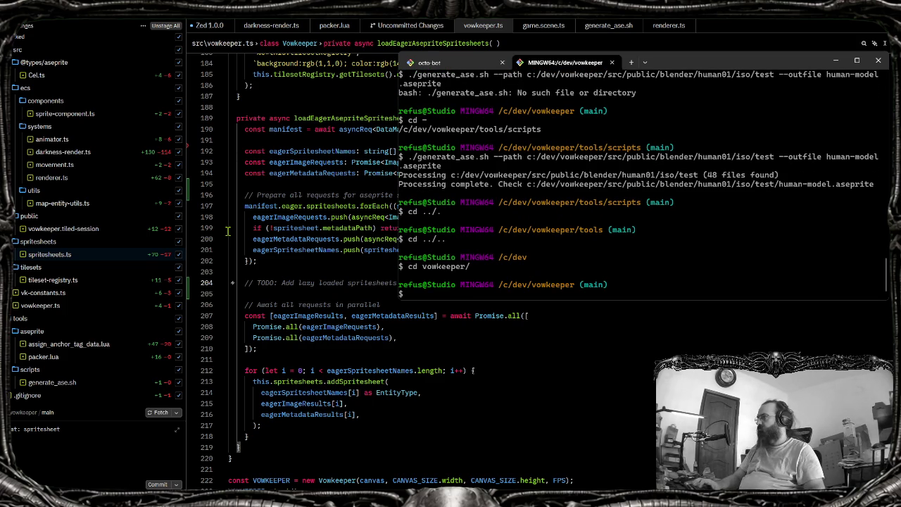
click(121, 182)
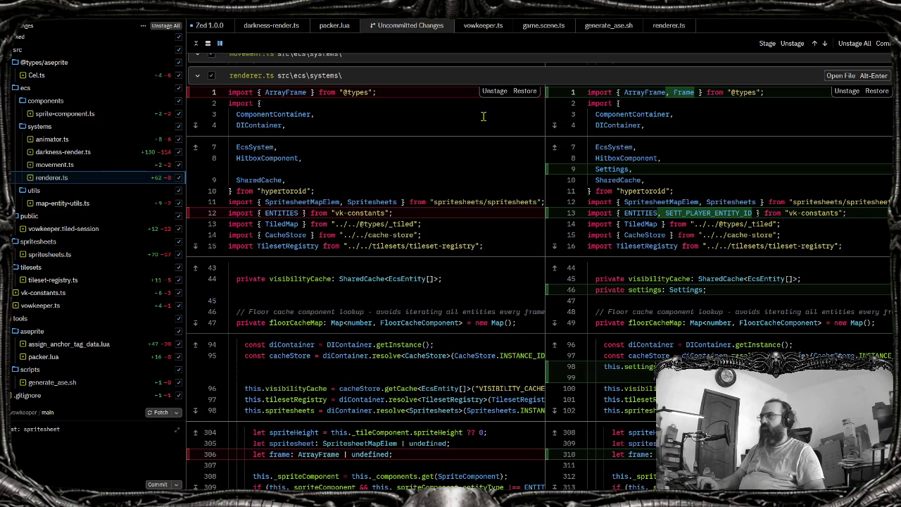
Close the project diff and check the blank lines around the new TODO in vowkeeper.ts
middle_click(414, 30)
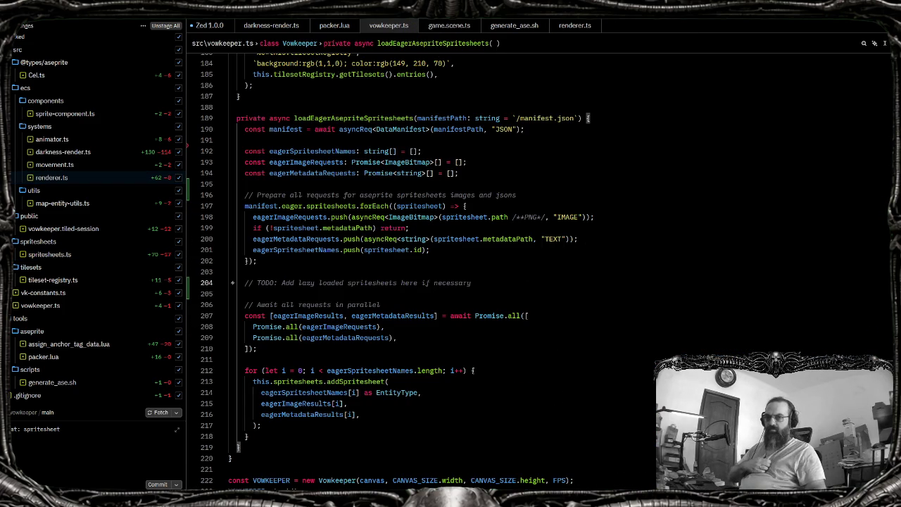
key(Up)
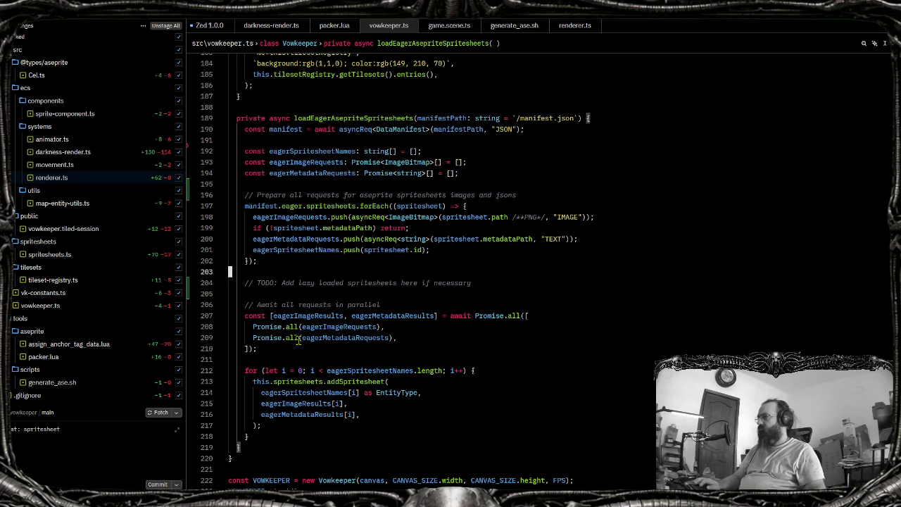
click(382, 327)
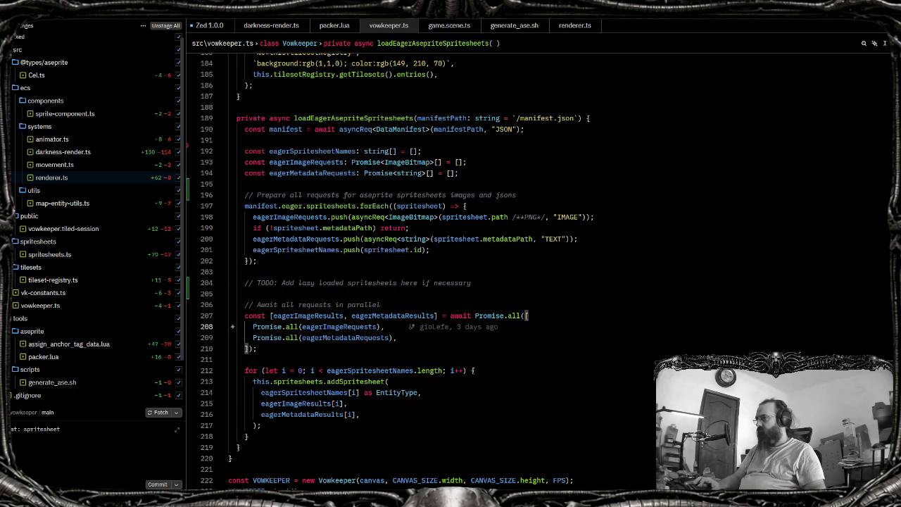
key(alt+Tab)
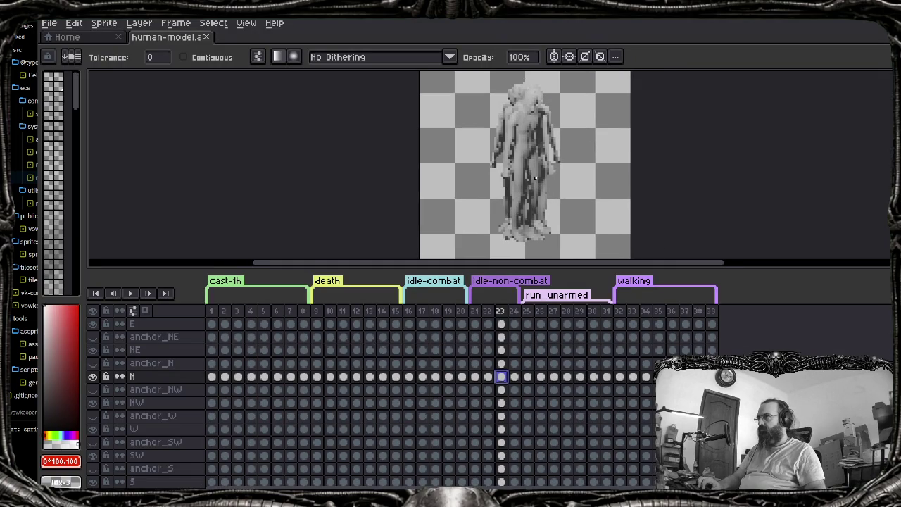
key(alt+Tab)
click(382, 296)
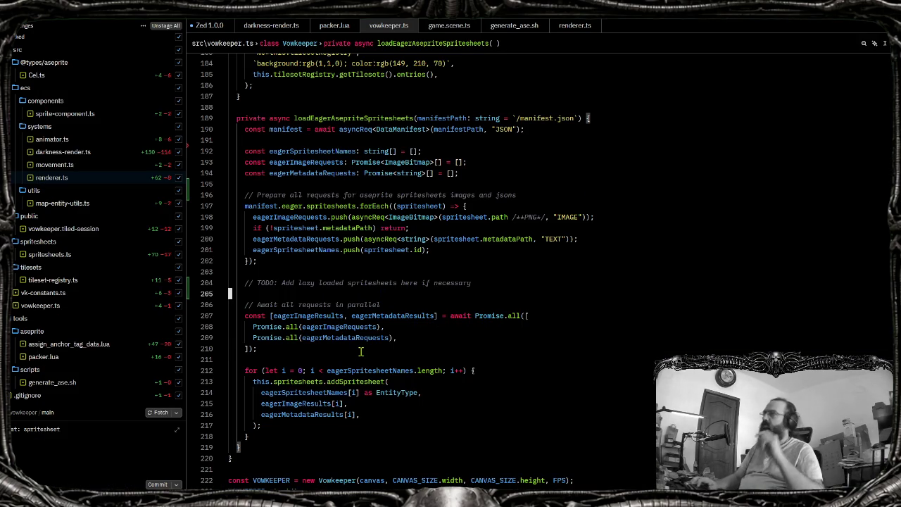
Look through game.scene.ts, close it, and reopen the spritesheets.ts uncommitted diff
click(436, 27)
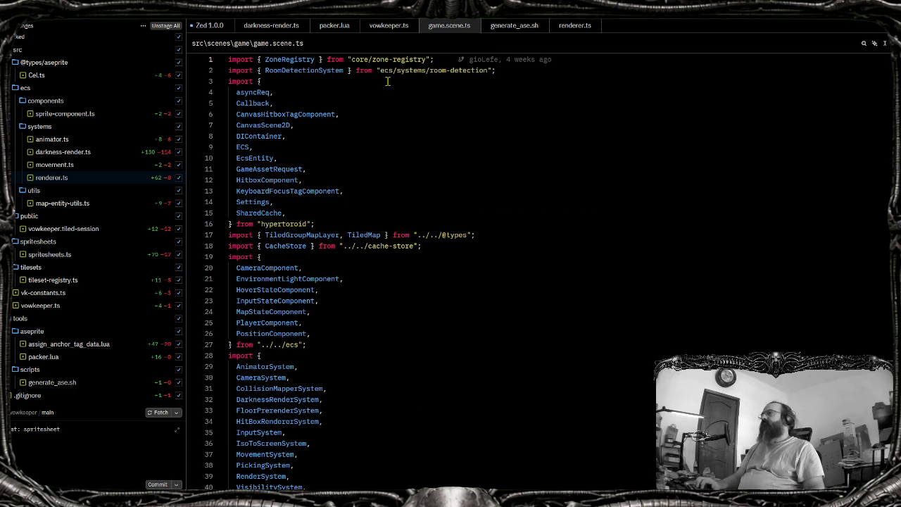
scroll(376, 162, down, 15)
scroll(378, 165, down, 12)
scroll(316, 286, down, 7)
scroll(272, 282, up, 7)
scroll(272, 258, up, 16)
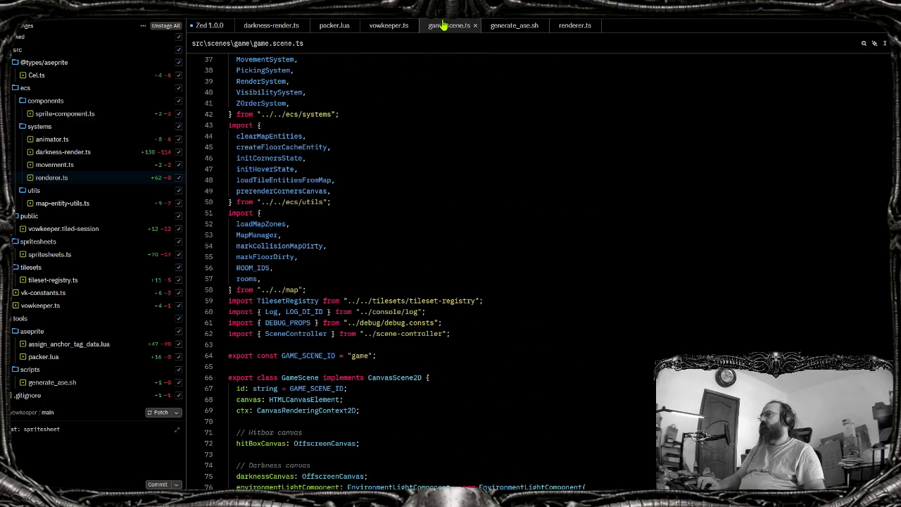
middle_click(454, 27)
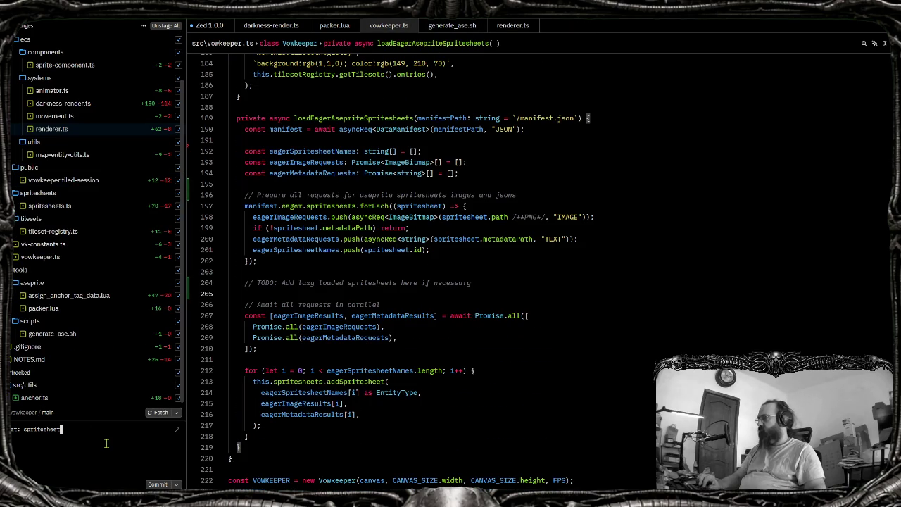
text(man)
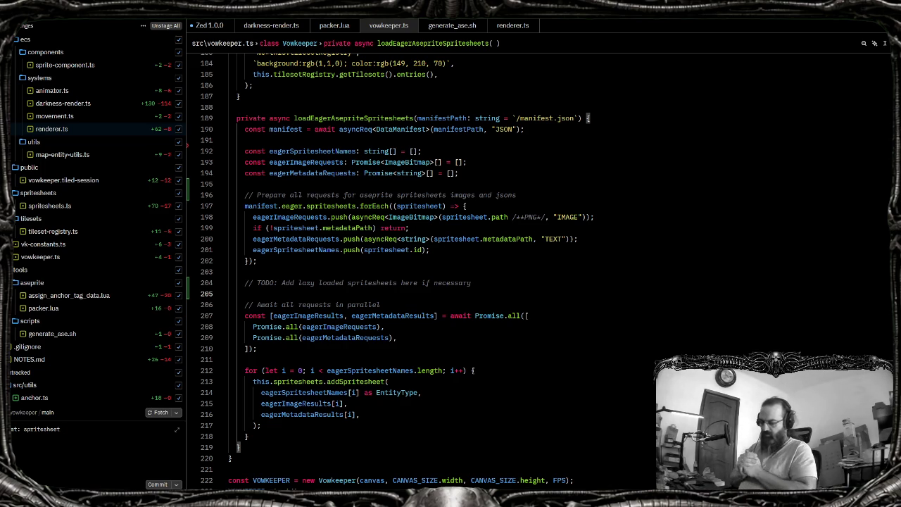
click(49, 206)
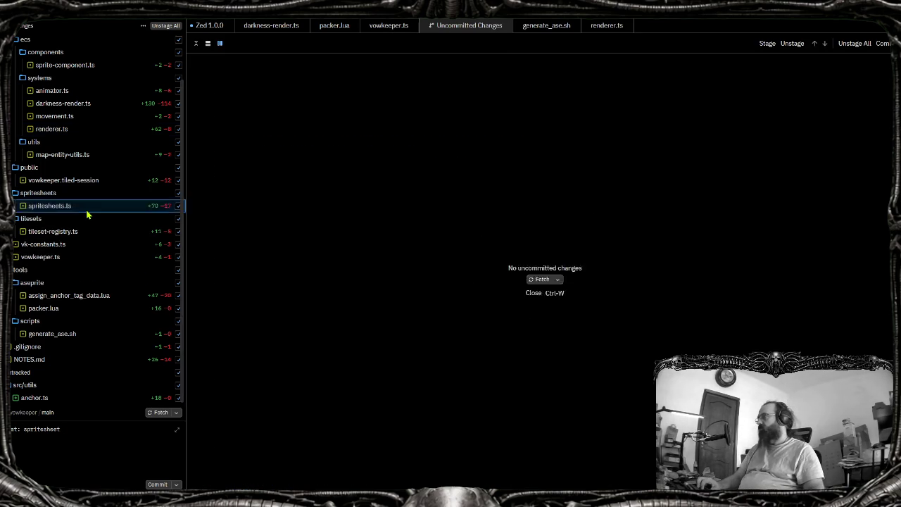
Scroll through the spritesheets.ts uncommitted changes
scroll(712, 270, down, 4)
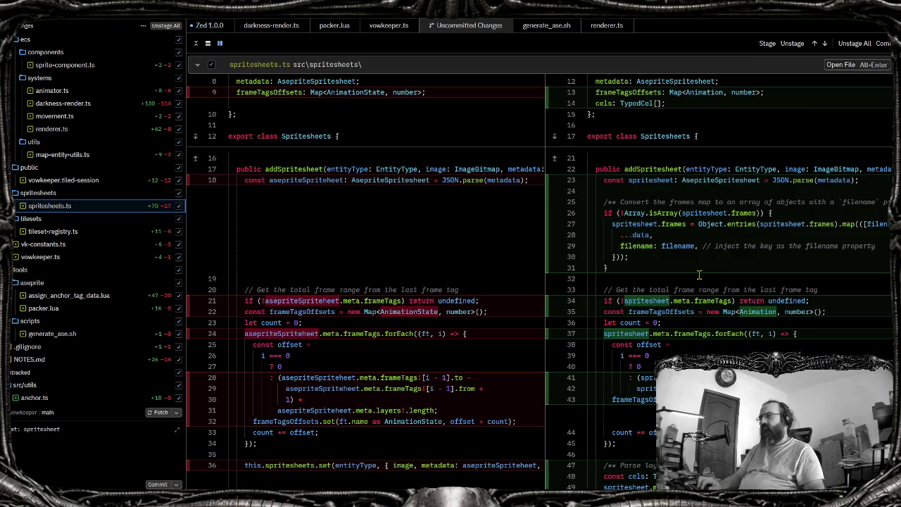
scroll(675, 289, down, 4)
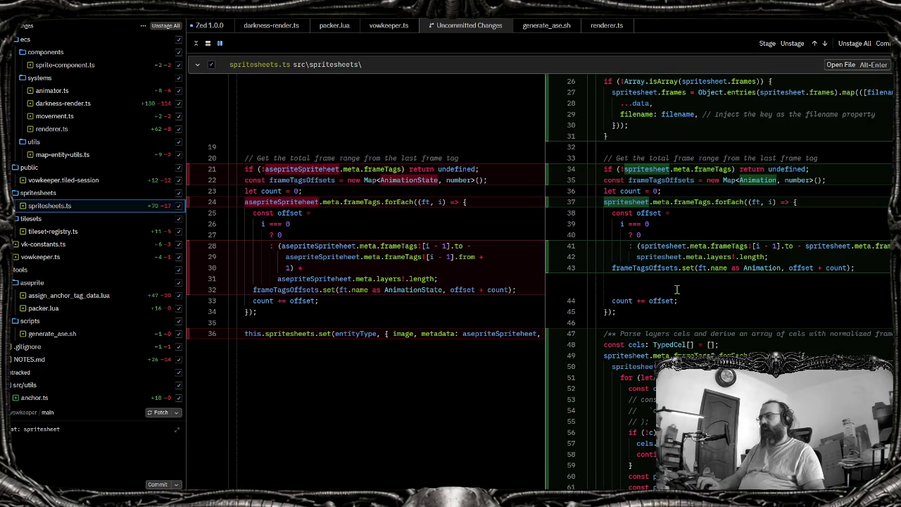
scroll(675, 290, down, 4)
scroll(676, 289, down, 4)
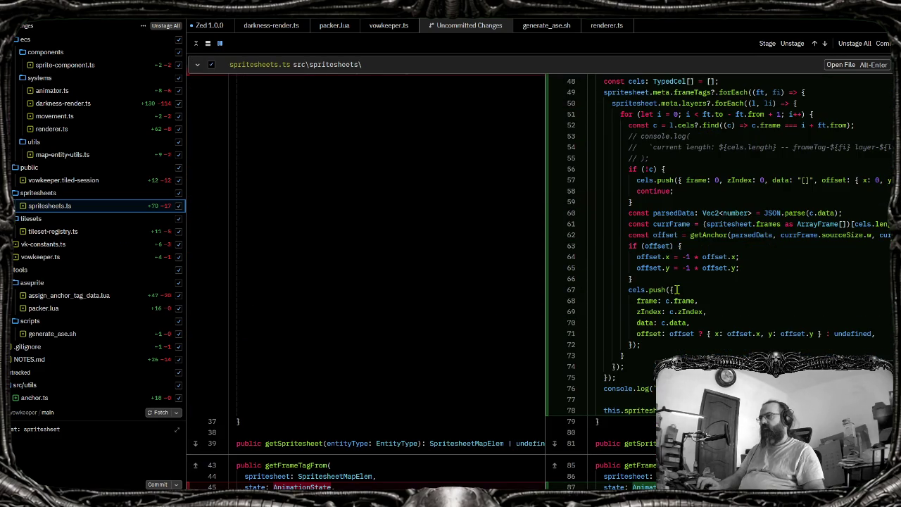
scroll(677, 288, up, 4)
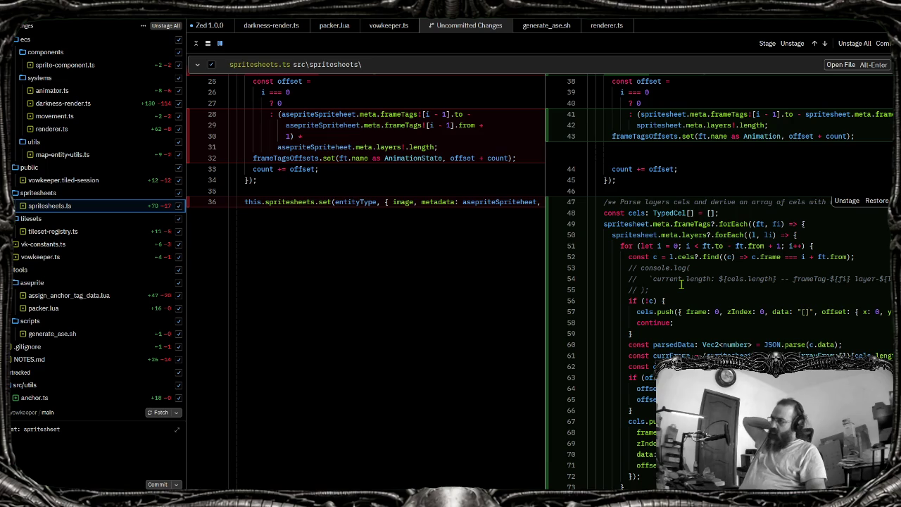
scroll(681, 285, down, 8)
scroll(681, 284, down, 8)
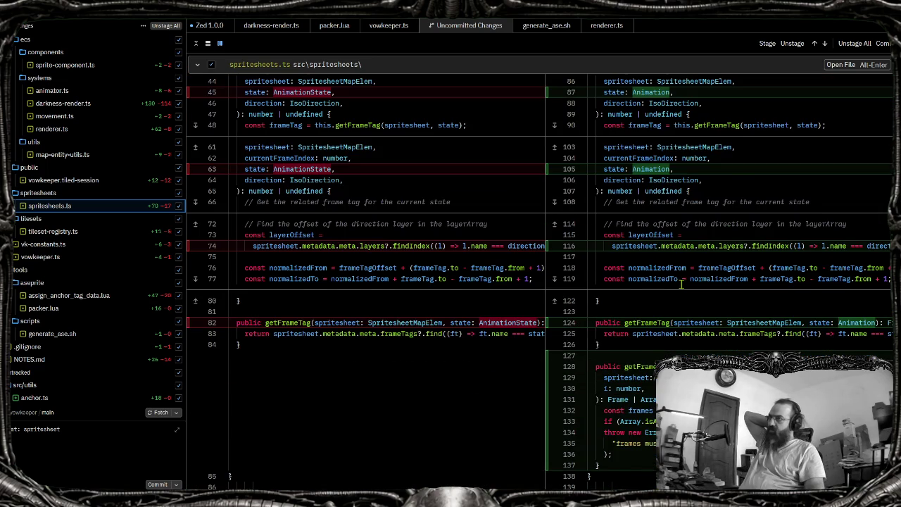
scroll(681, 285, up, 3)
scroll(681, 284, up, 3)
scroll(681, 284, down, 3)
scroll(681, 284, down, 3)
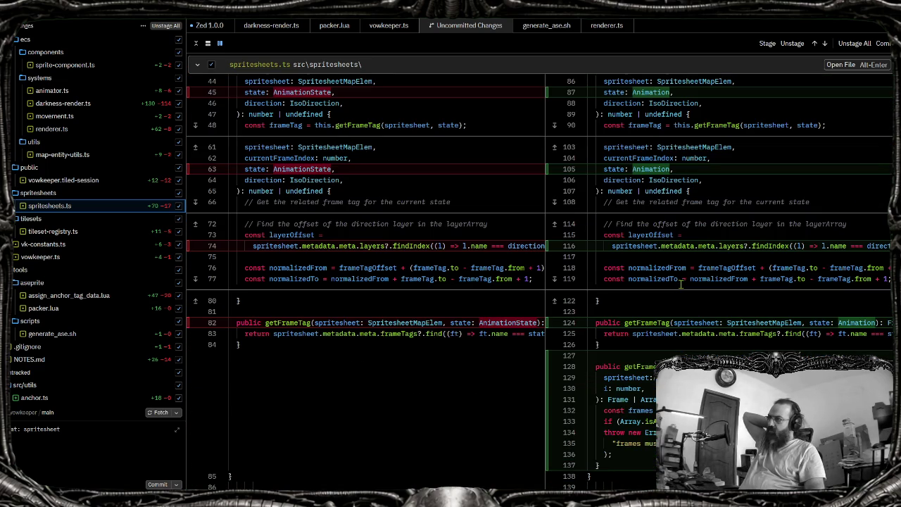
scroll(681, 285, down, 4)
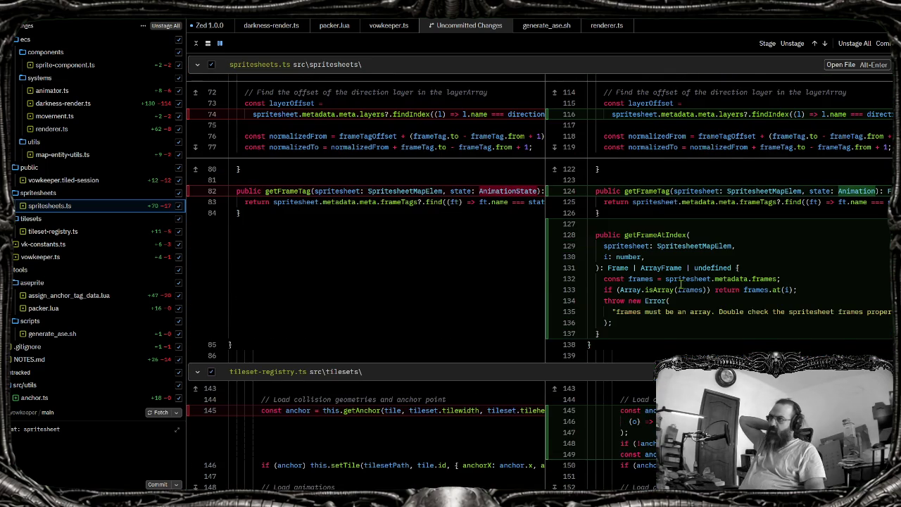
scroll(680, 284, down, 4)
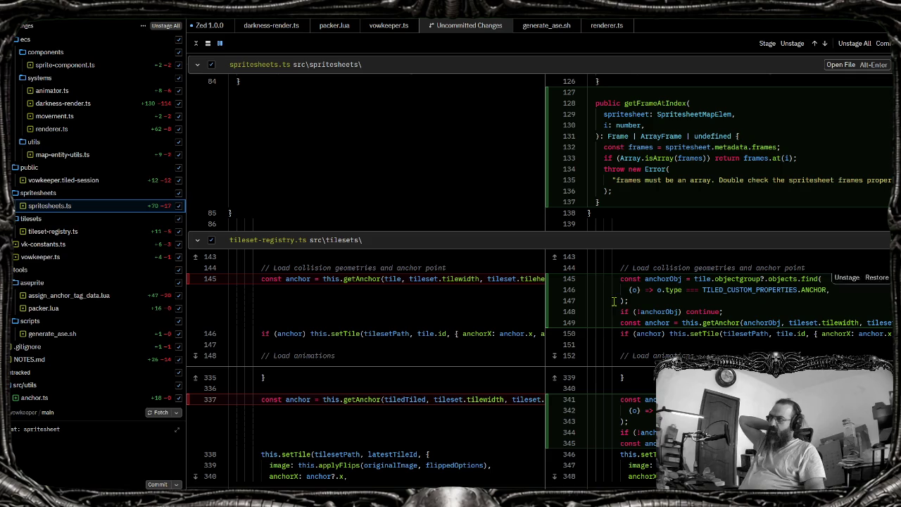
scroll(86, 153, up, 2)
Review the animator.ts and renderer.ts diffs
click(97, 147)
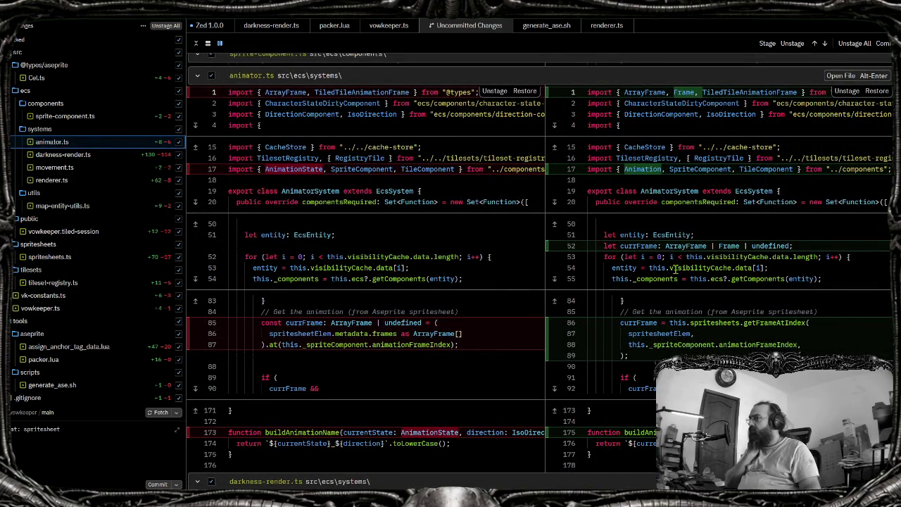
scroll(674, 270, down, 4)
scroll(690, 280, down, 4)
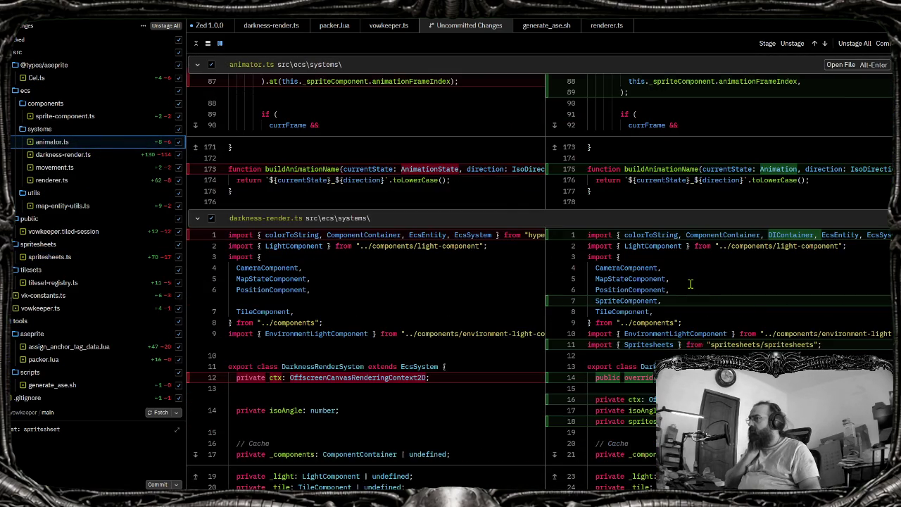
scroll(690, 284, down, 6)
scroll(691, 284, down, 6)
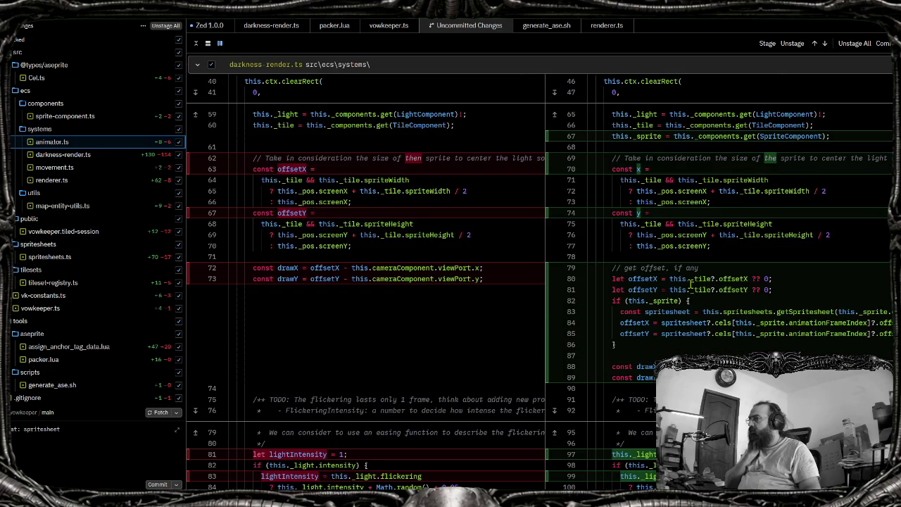
scroll(691, 284, down, 4)
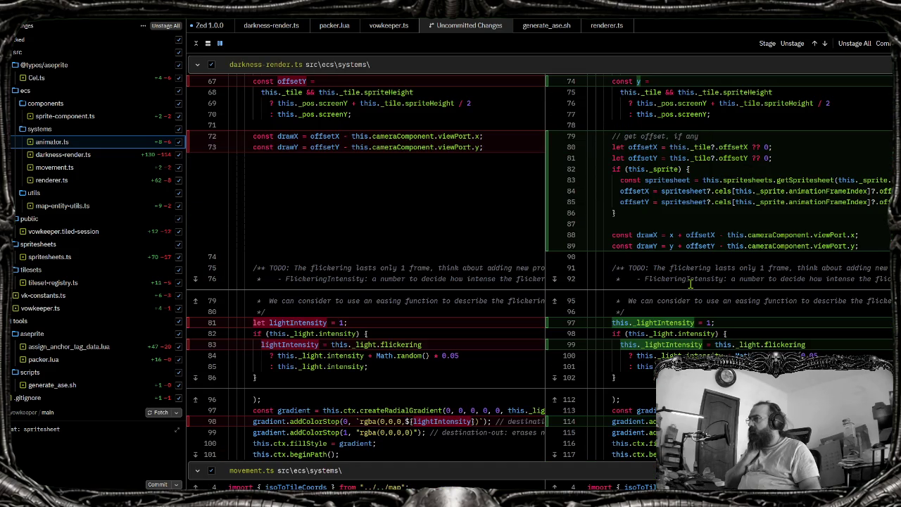
click(67, 181)
click(52, 141)
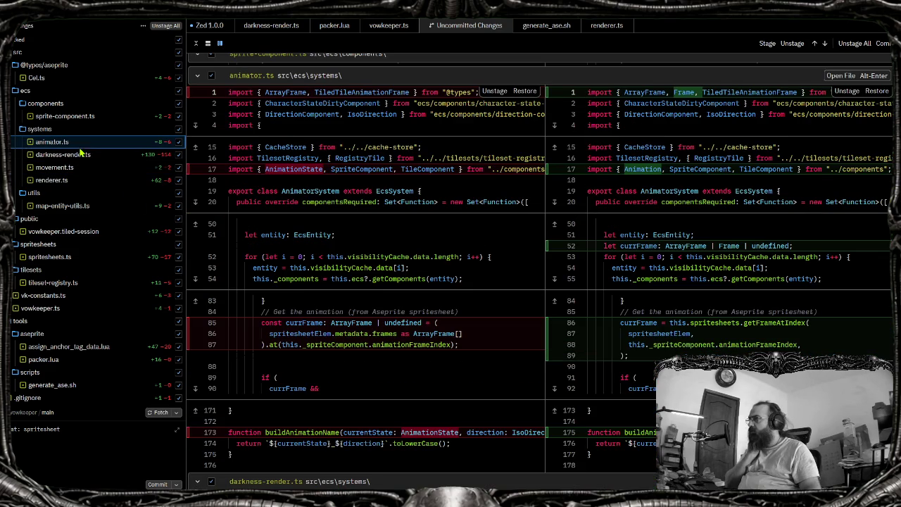
scroll(651, 165, down, 4)
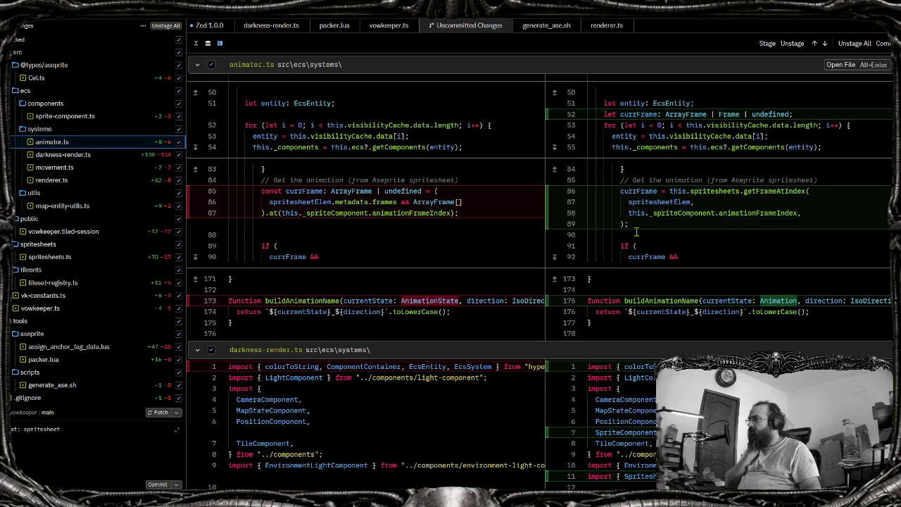
scroll(636, 232, down, 4)
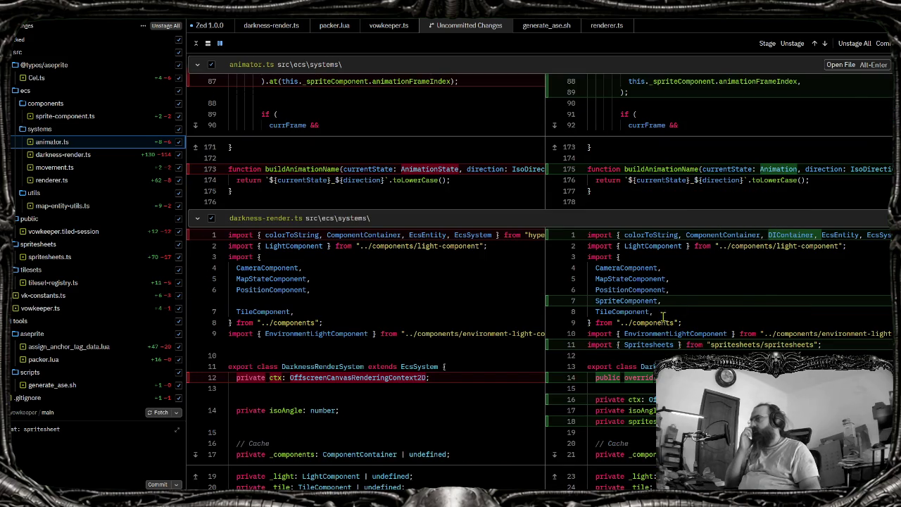
scroll(652, 316, down, 4)
scroll(653, 316, down, 10)
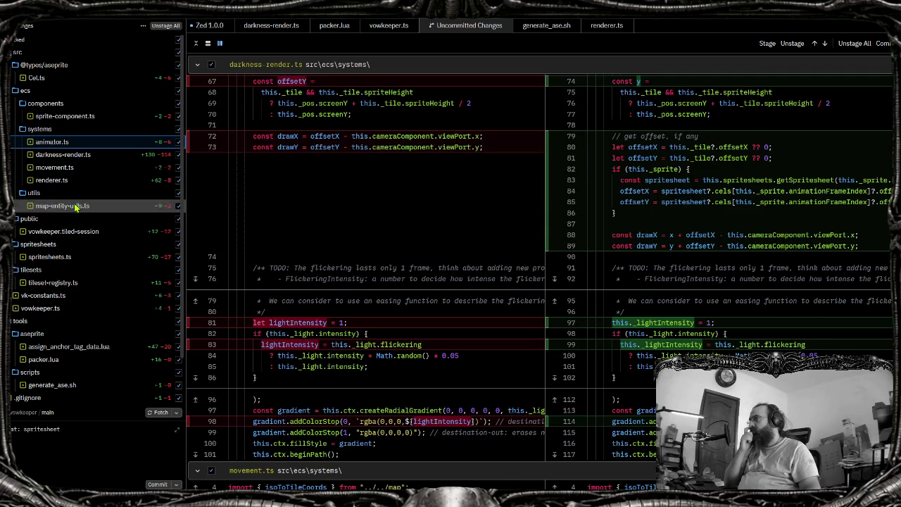
scroll(652, 316, down, 15)
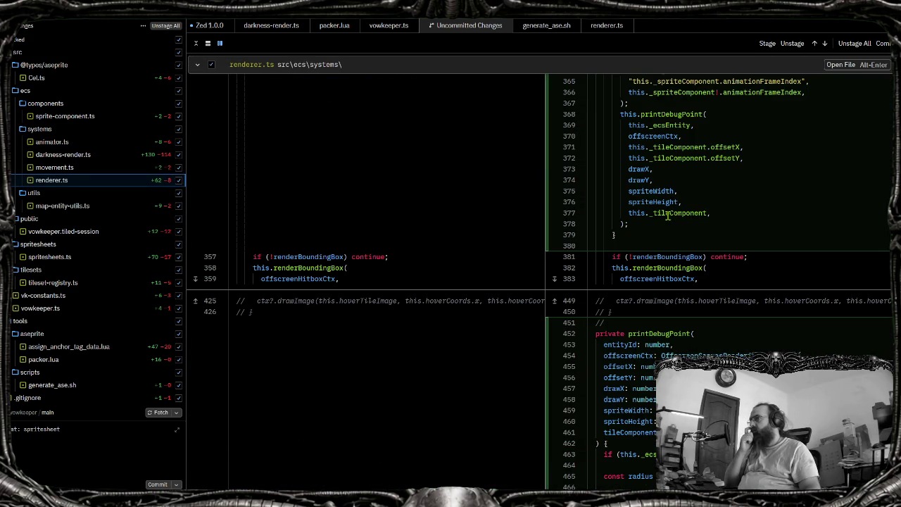
scroll(667, 216, up, 10)
scroll(669, 214, down, 3)
scroll(670, 212, down, 2)
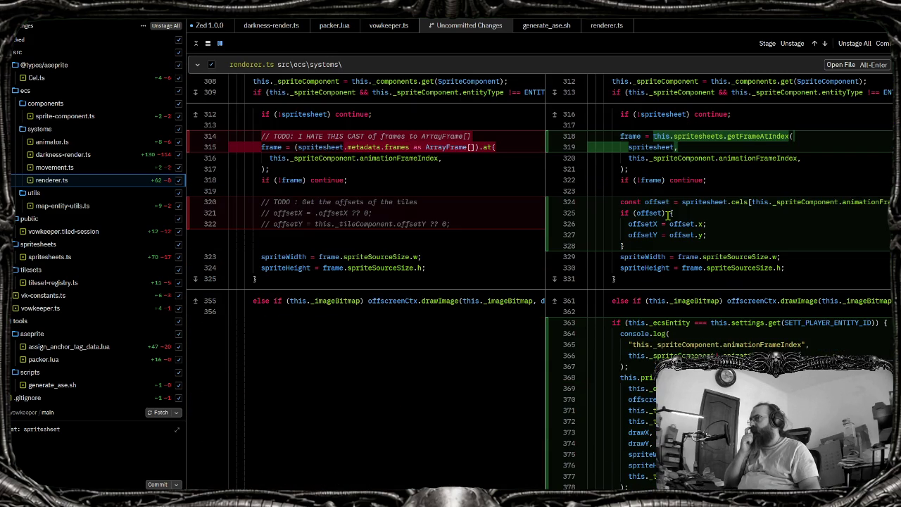
Review the map-entity-utils.ts, spritesheets.ts, tileset-registry.ts, sprite-component.ts, Cel.ts and vk-constants.ts diffs
click(62, 206)
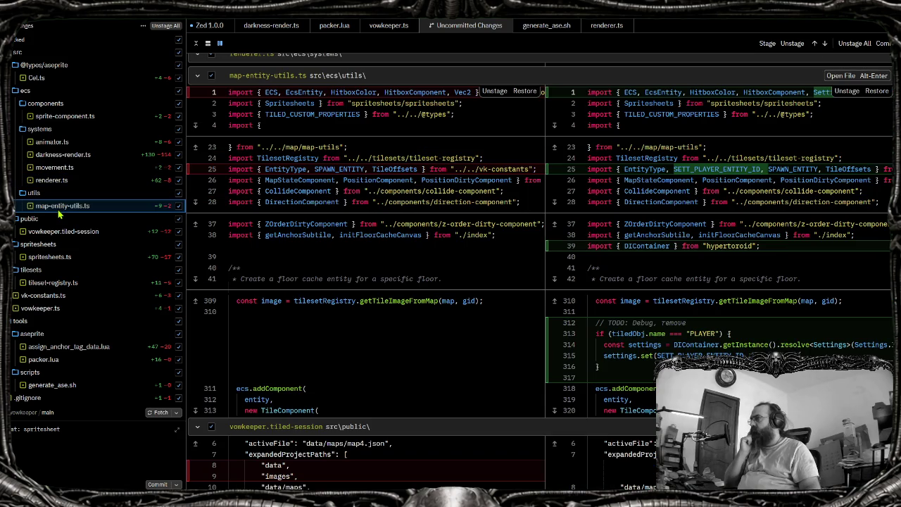
scroll(800, 256, down, 5)
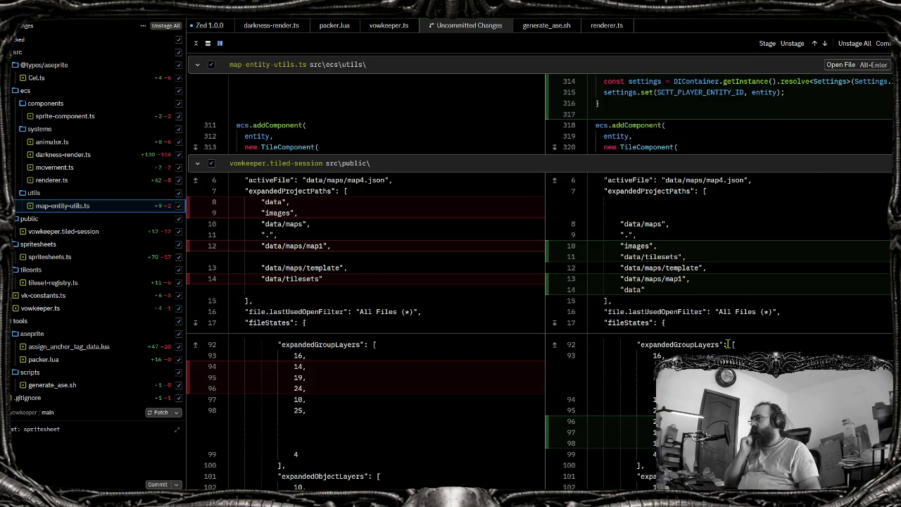
scroll(727, 344, up, 3)
scroll(721, 341, up, 3)
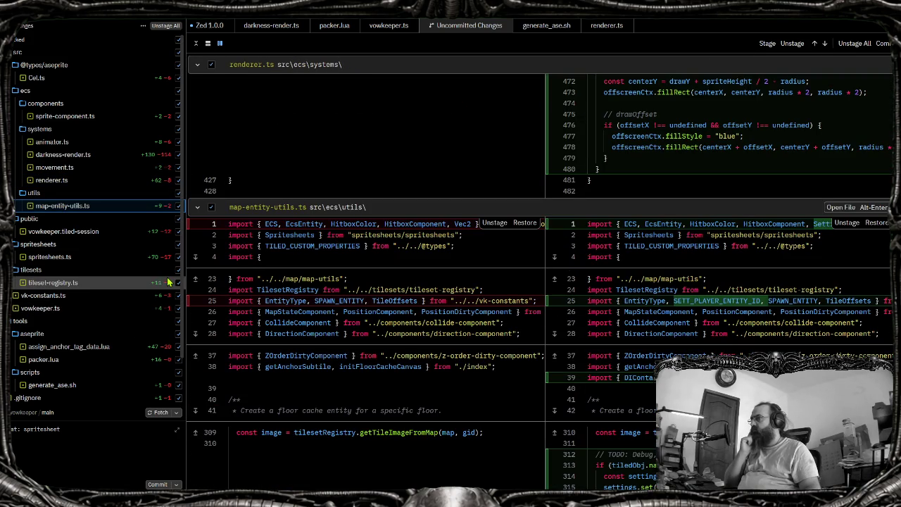
scroll(360, 289, down, 3)
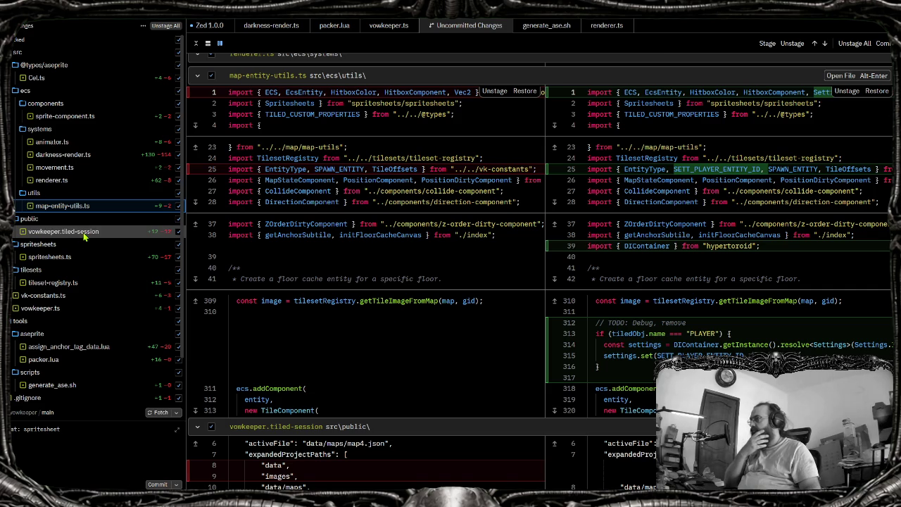
click(82, 258)
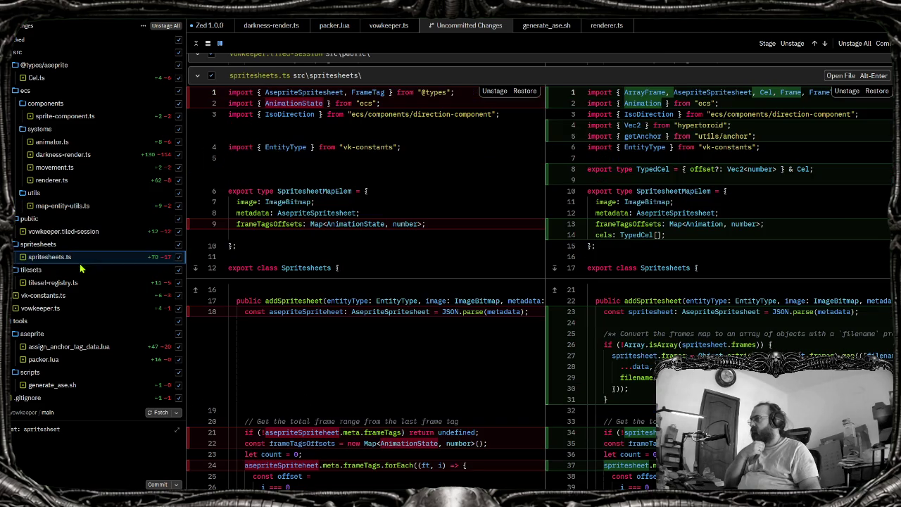
click(80, 282)
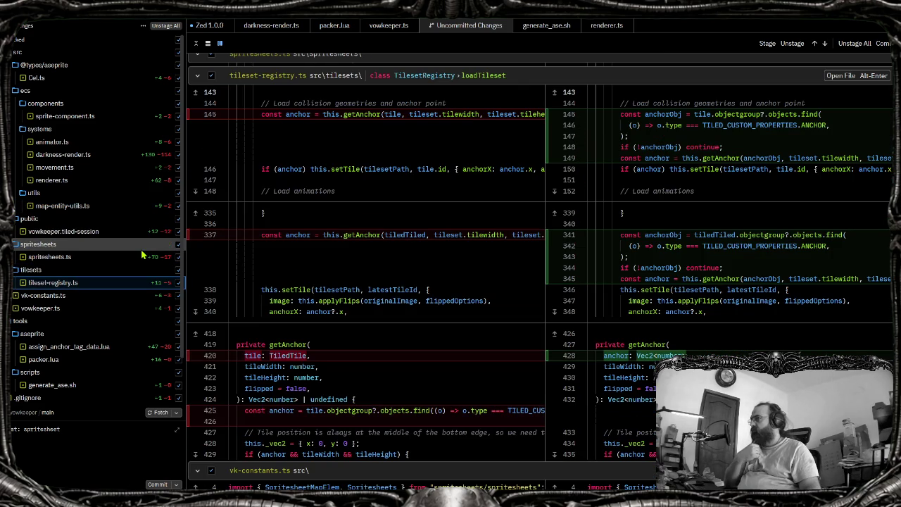
click(73, 118)
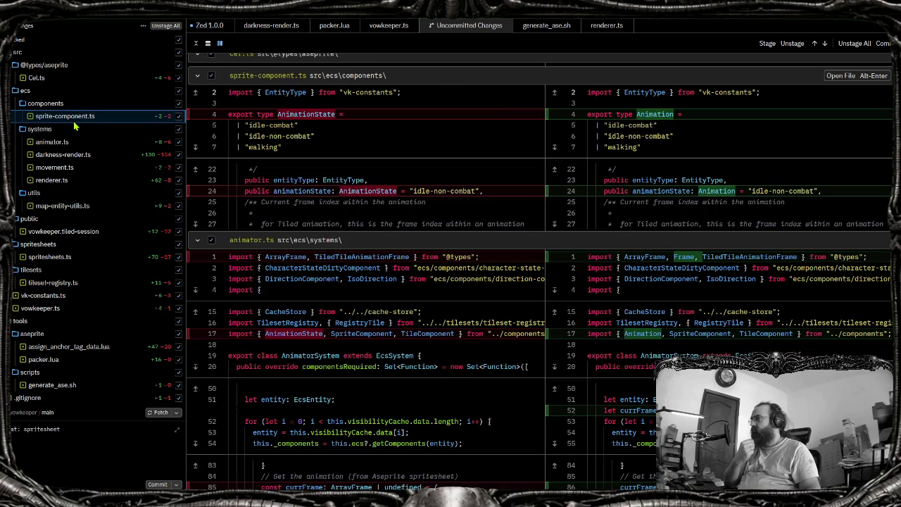
click(62, 83)
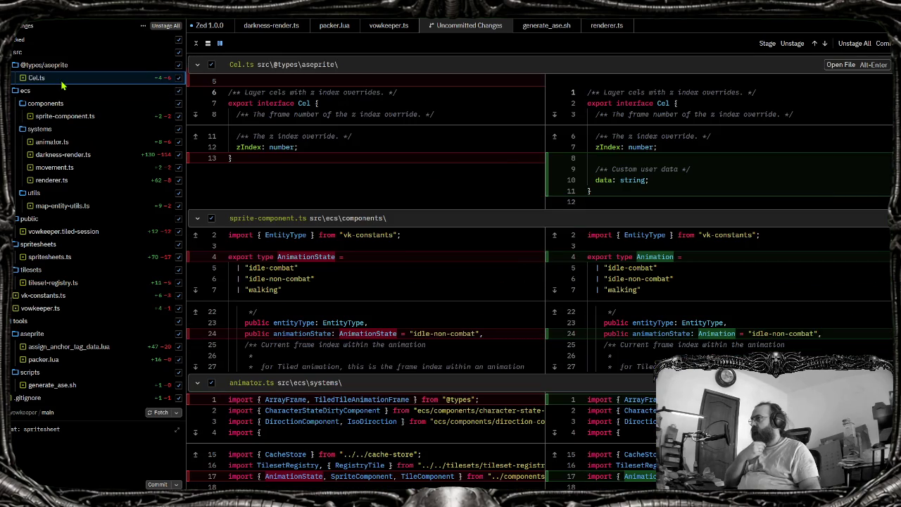
click(41, 295)
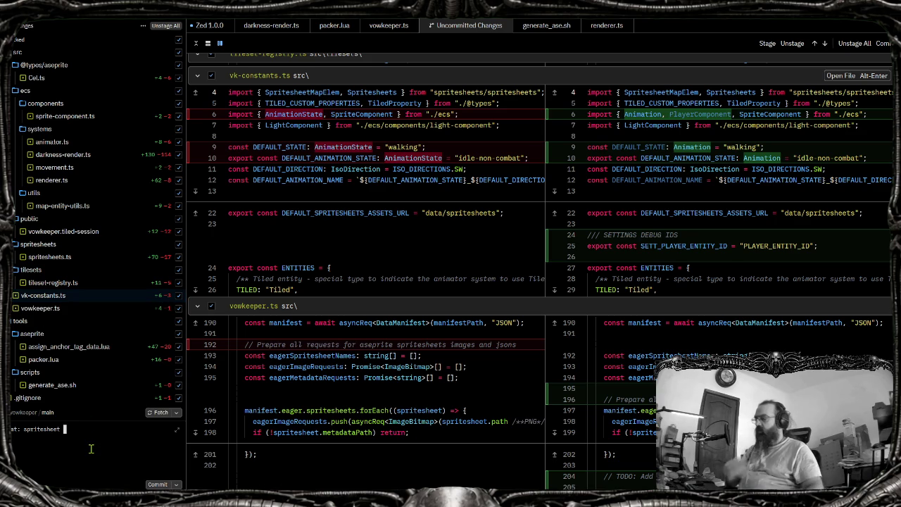
Finish the message about anchor point loading and offset sprite rendering, then commit all changes
text(anchor point loading and)
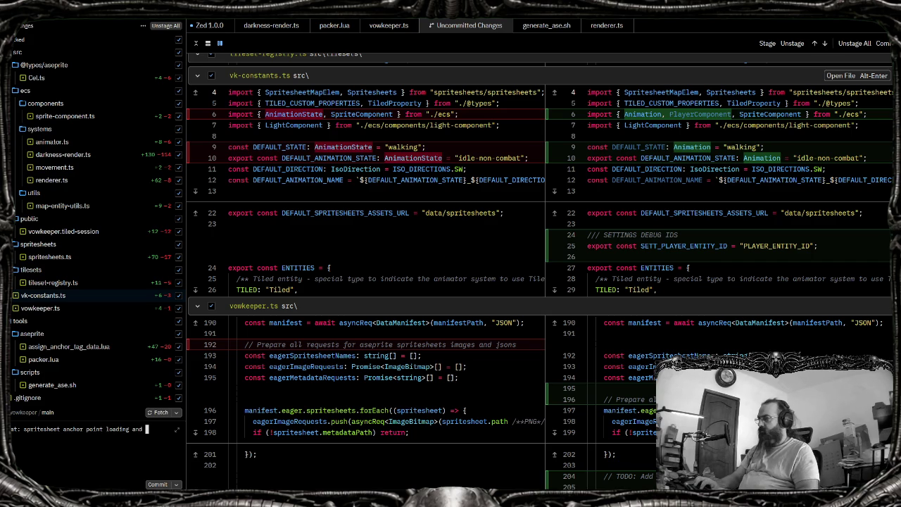
key(BackSpace)
key(BackSpace)
key(BackSpace)
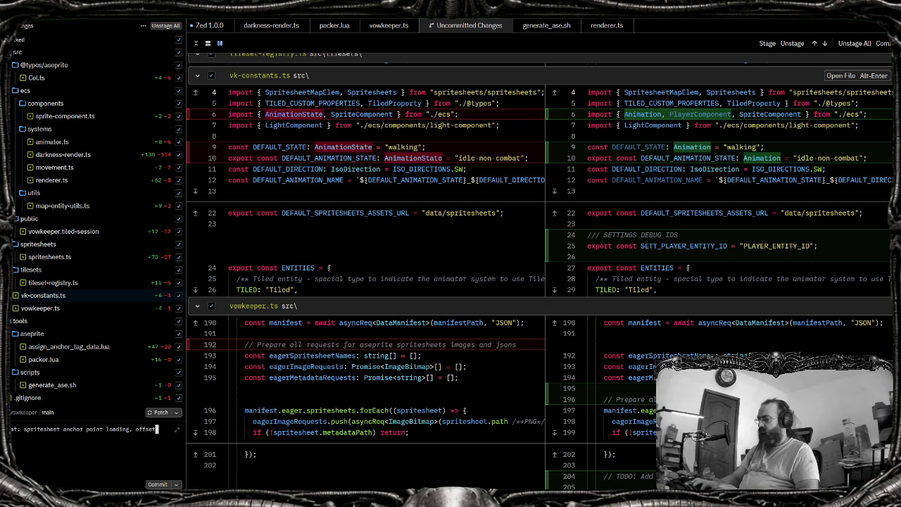
text(ndering the)
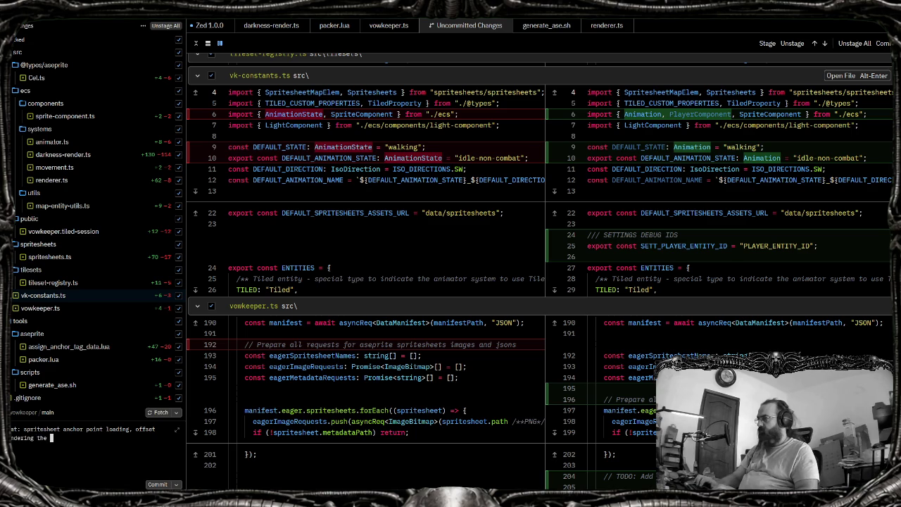
text( sprite with anchor point)
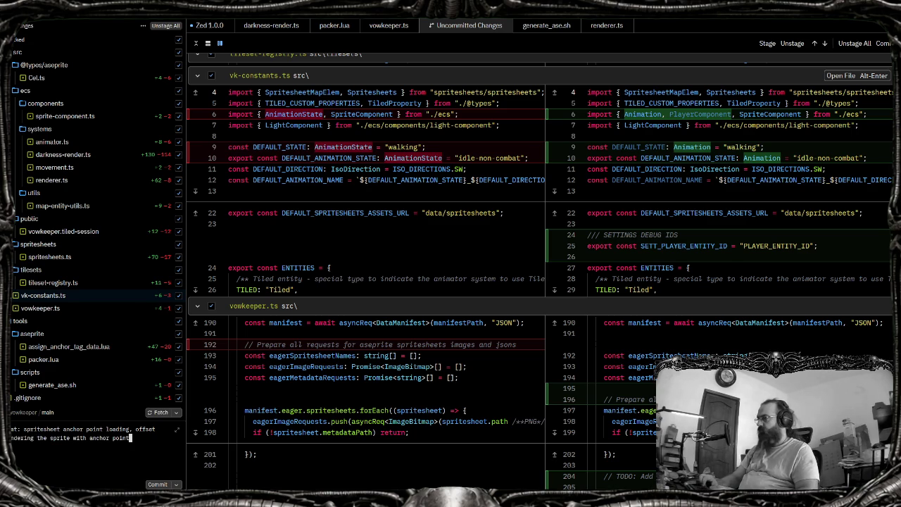
scroll(143, 243, down, 3)
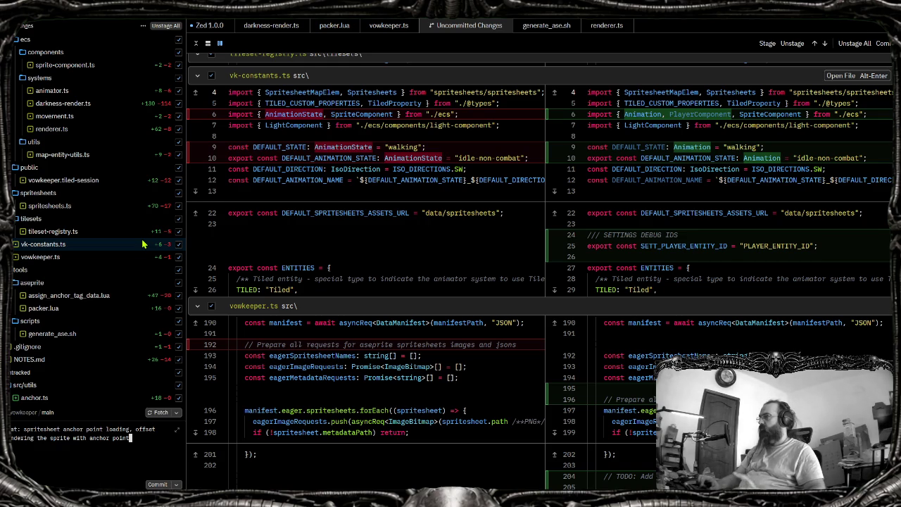
key(ctrl+Return)
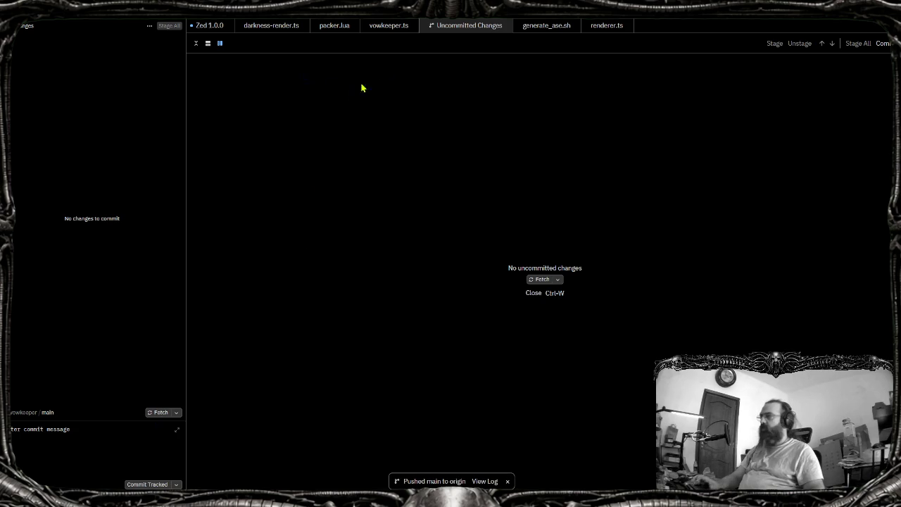
Check the push output to origin main, then close it and the Uncommitted Changes view
click(493, 482)
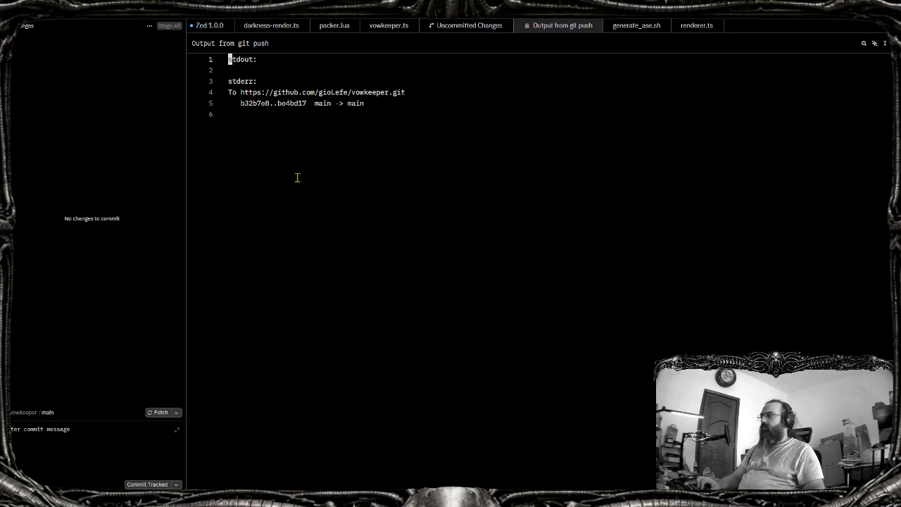
click(314, 171)
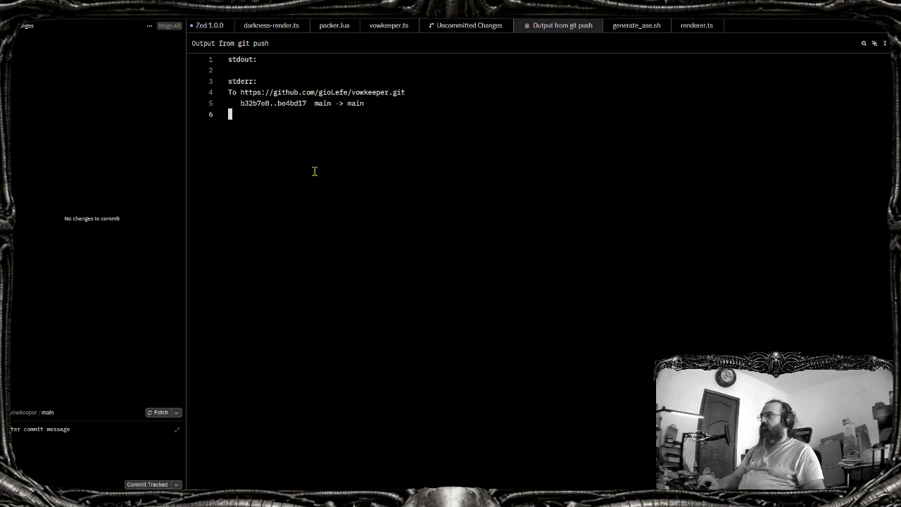
key(ctrl+w)
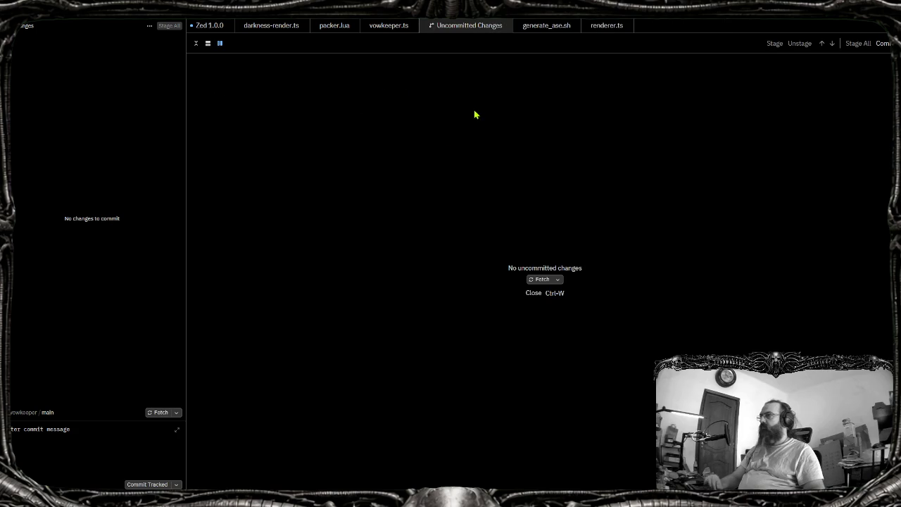
middle_click(463, 23)
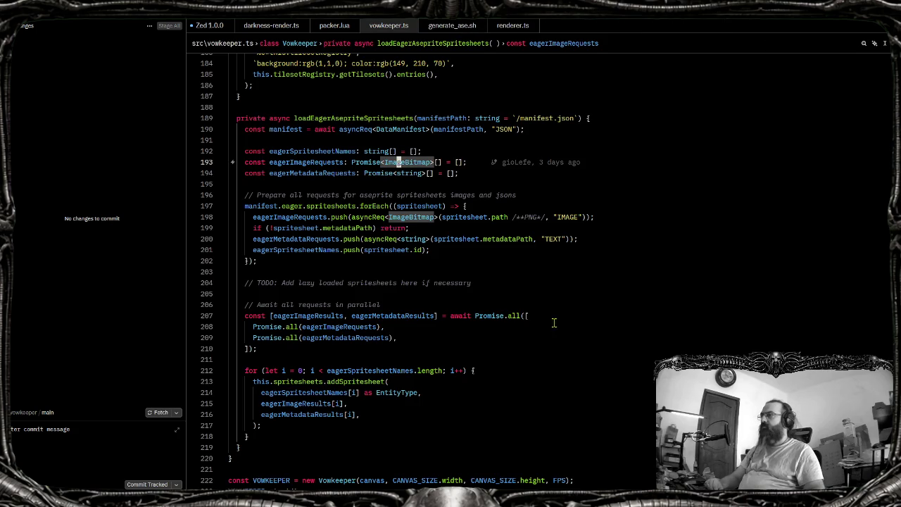
Run ./start.sh in Git Bash
key(alt+Tab)
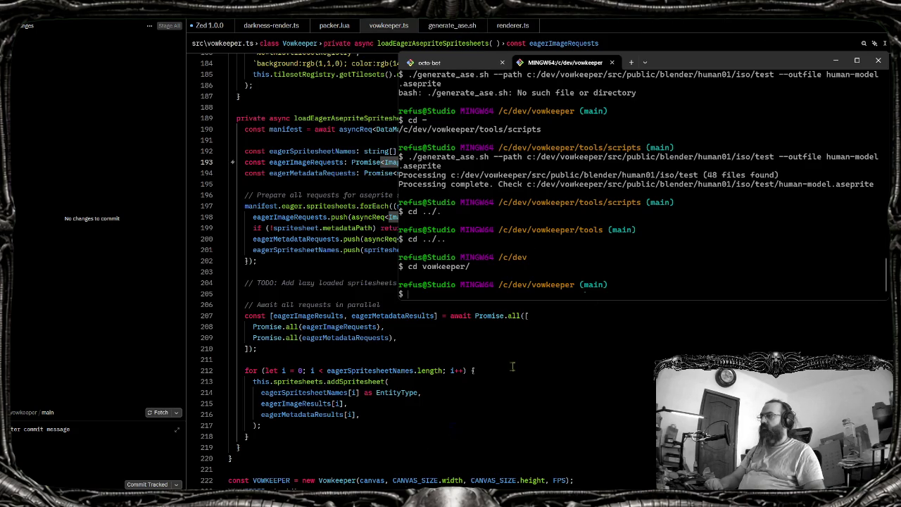
text(./start)
key(Tab)
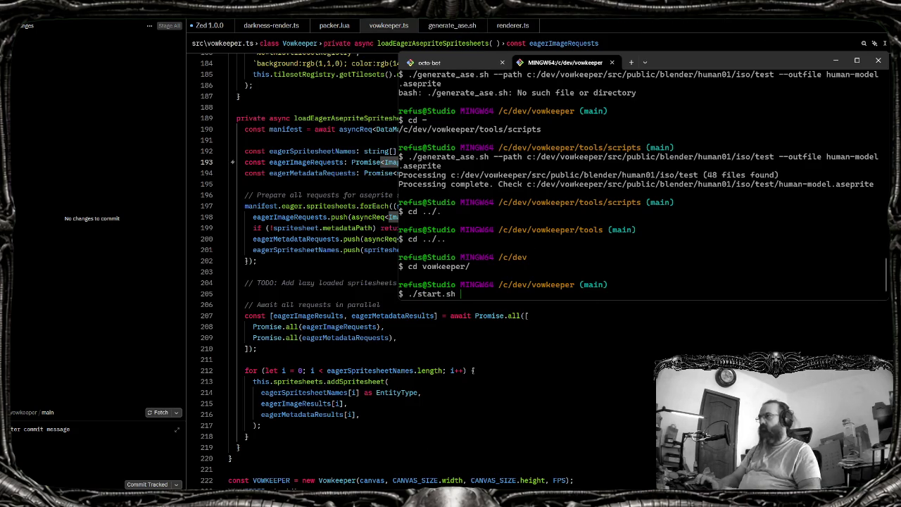
key(Return)
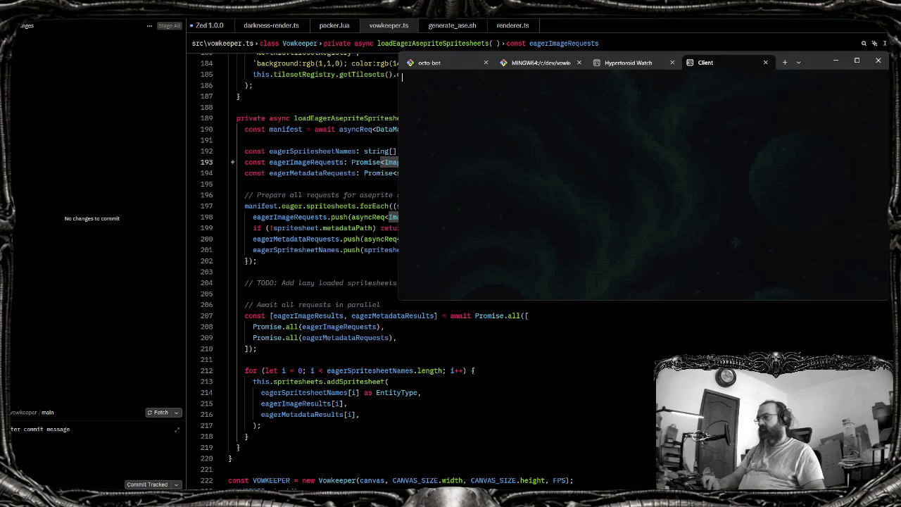
Load localhost:5173 in a new Brave tab
click(522, 432)
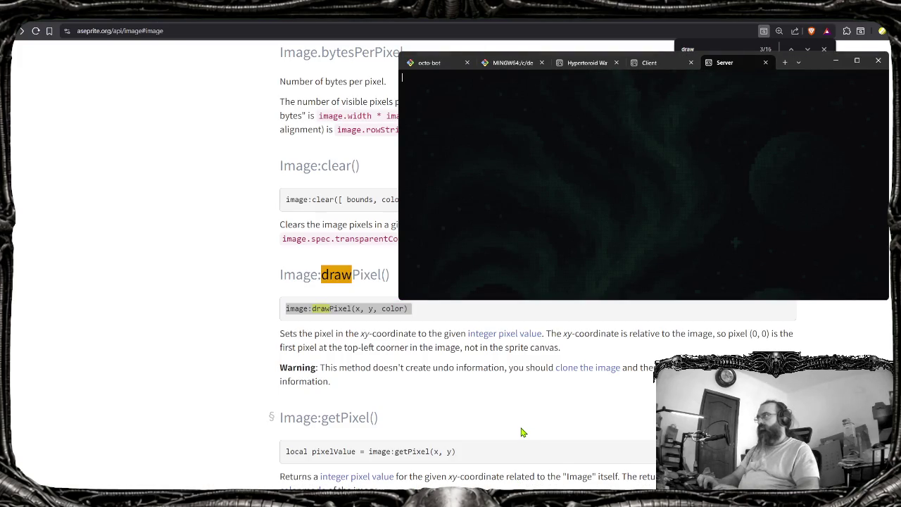
click(245, 71)
key(ctrl+t)
text(localhost)
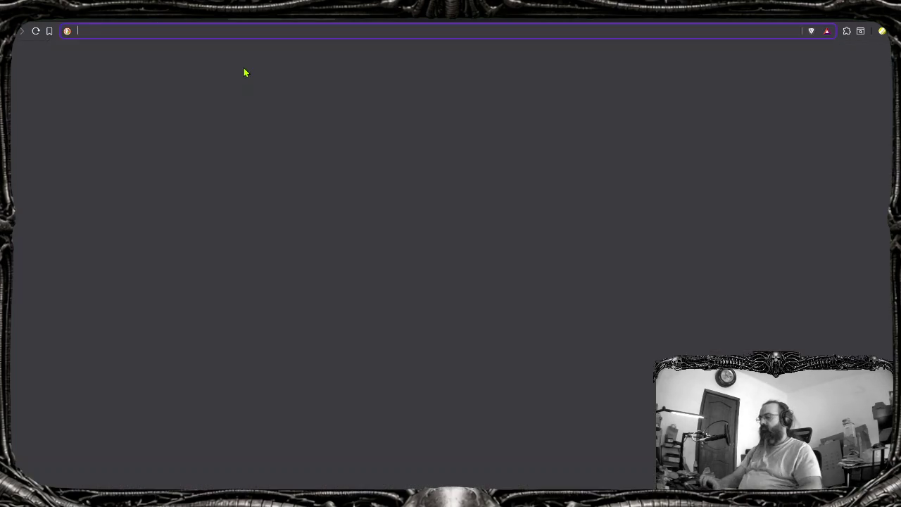
key(Return)
Check the Client, tsc watcher, shell and http-server terminal tabs, then hide the terminal
key(alt+Tab)
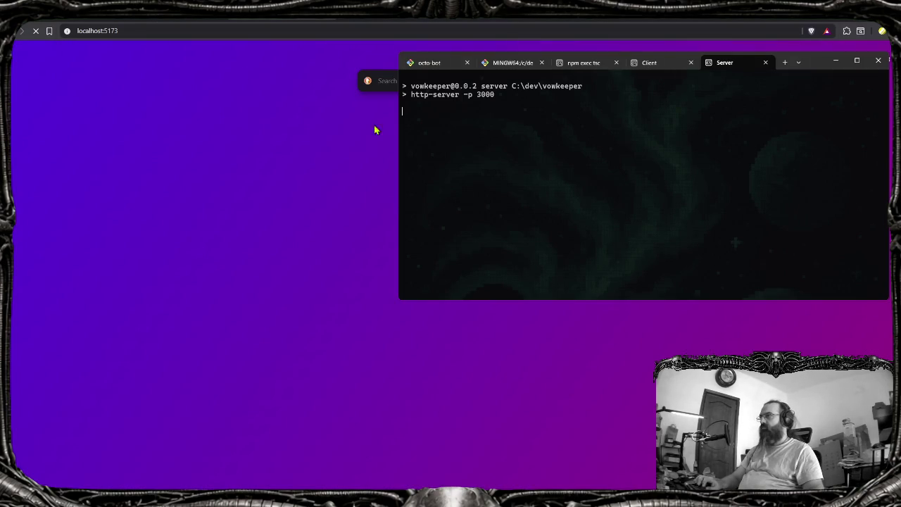
click(657, 64)
click(585, 64)
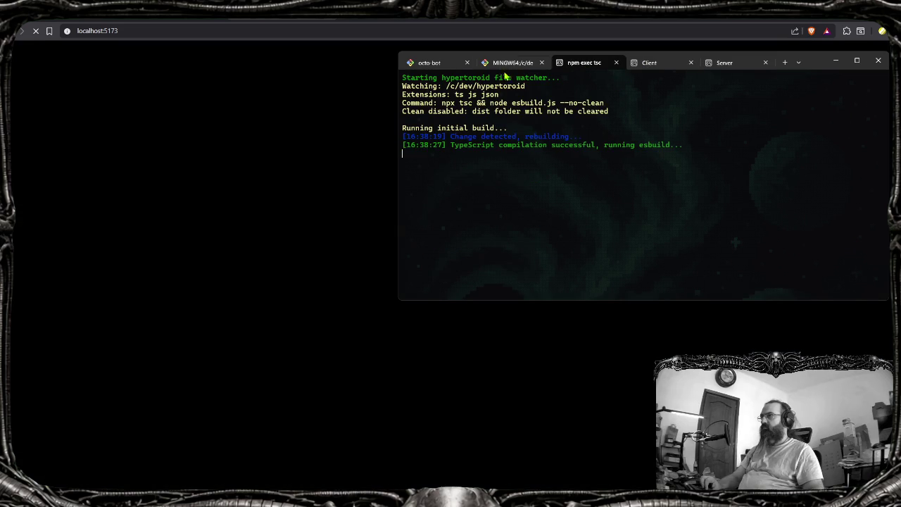
click(526, 62)
click(735, 63)
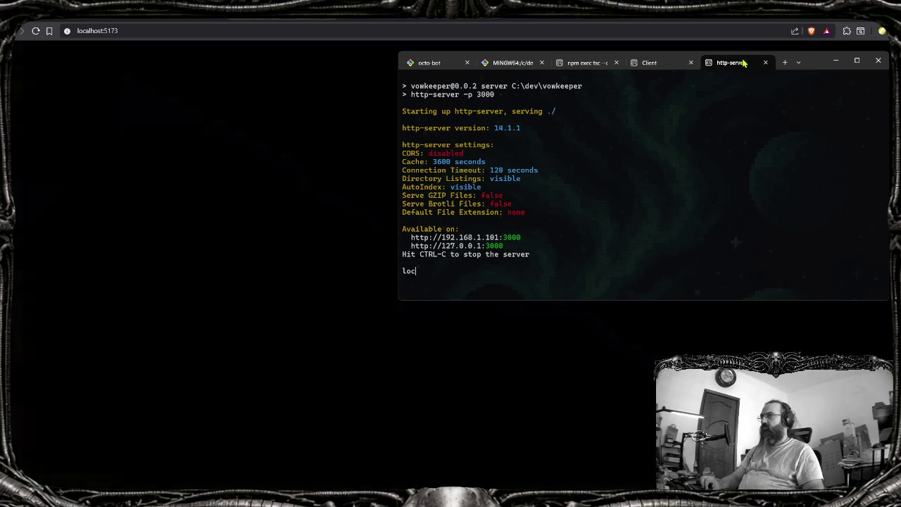
click(835, 61)
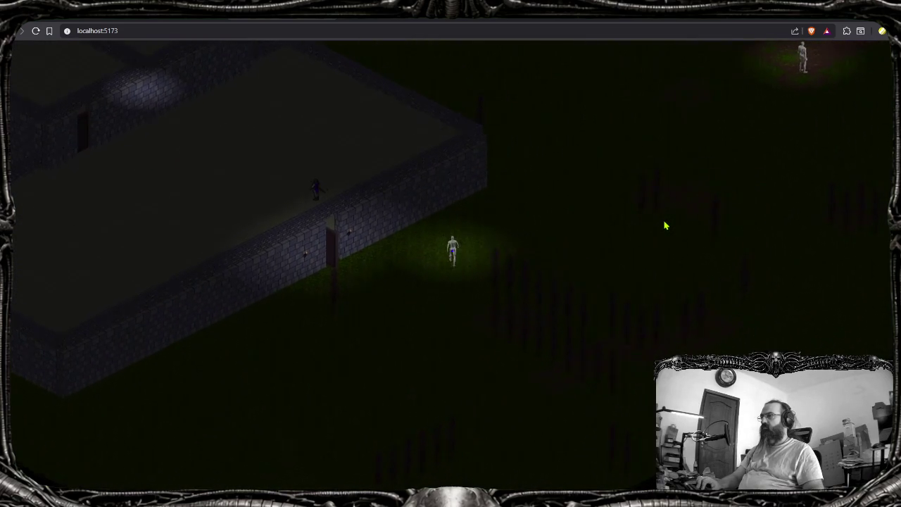
Walk the character back and forth with the D and A keys, then leave the game
key(d)
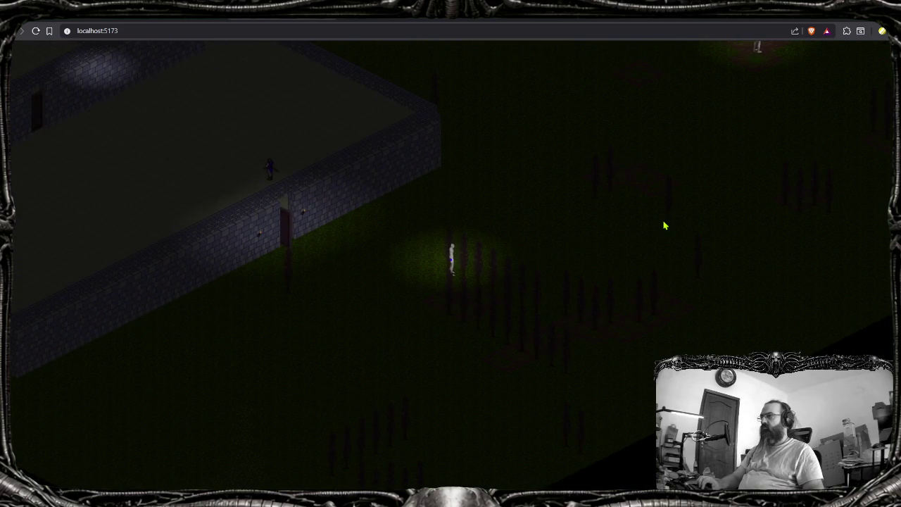
key(a)
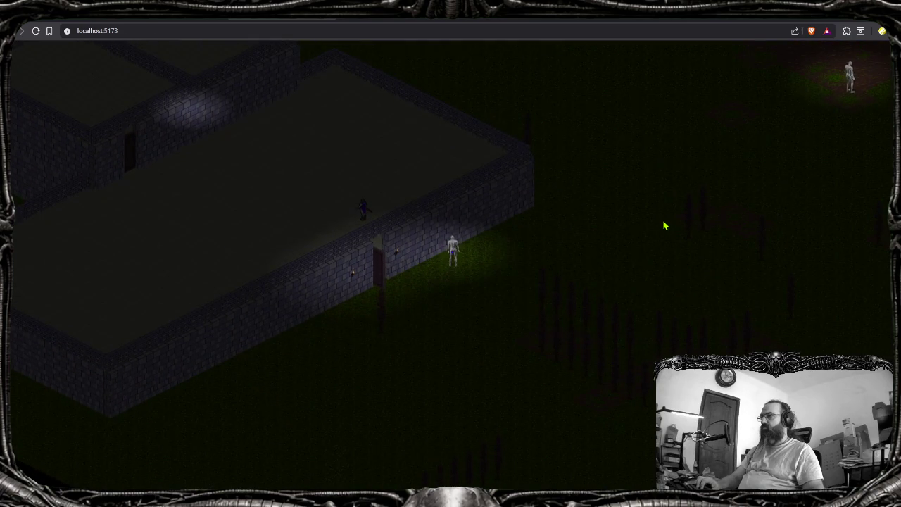
key(d)
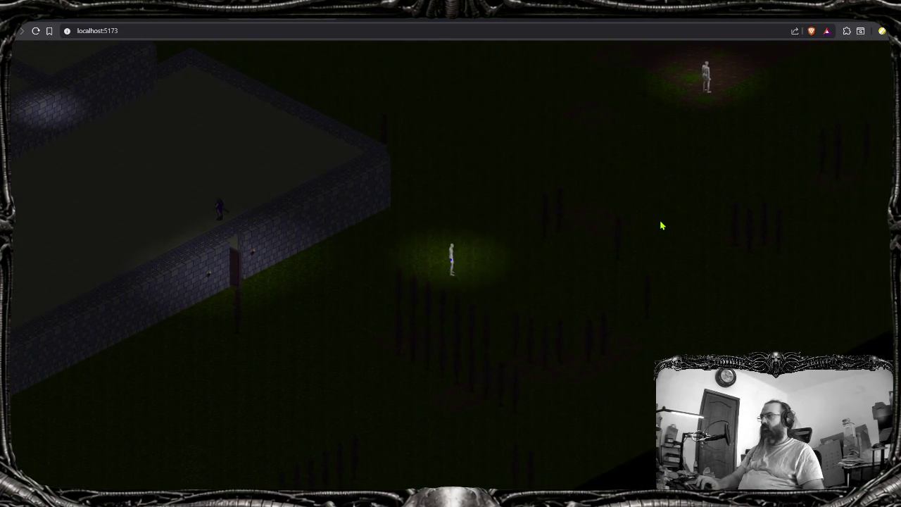
key(a)
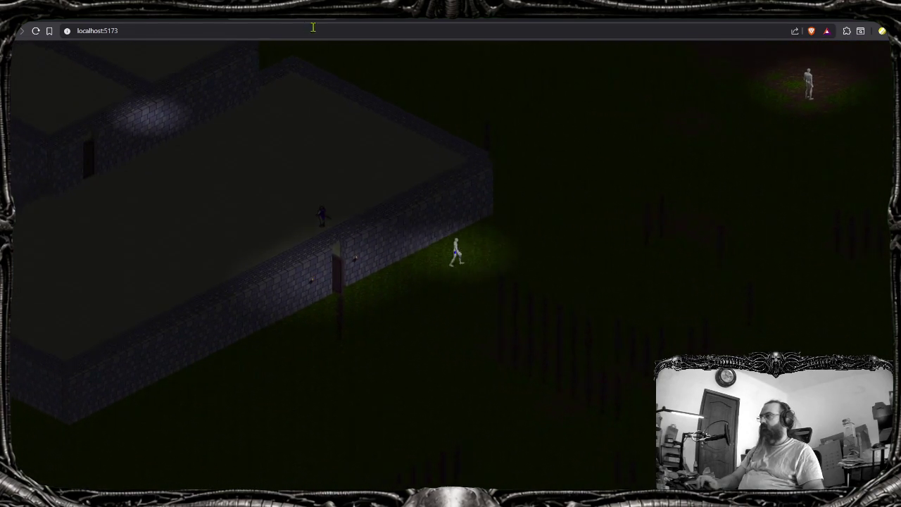
key(alt+Tab)
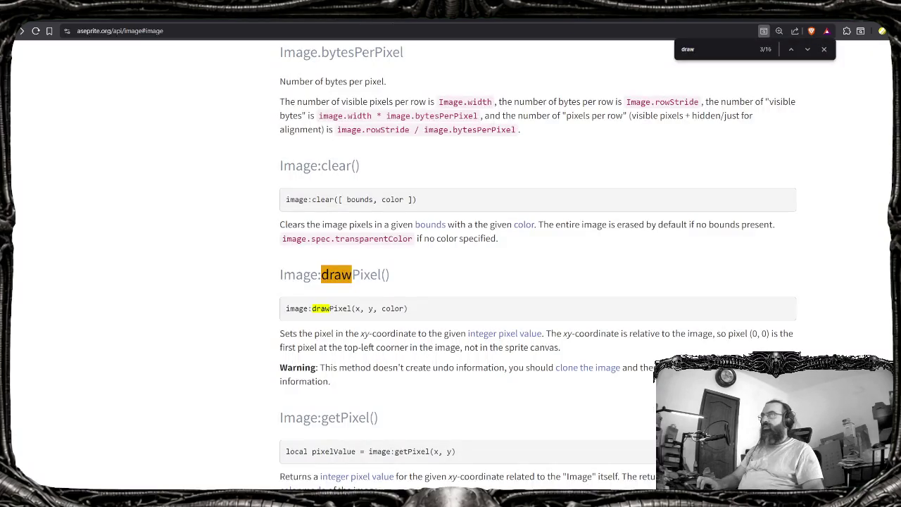
Swap the http-server terminal tabs for a new Git Bash tab in dev/vowkeeper
key(alt+Tab)
click(419, 316)
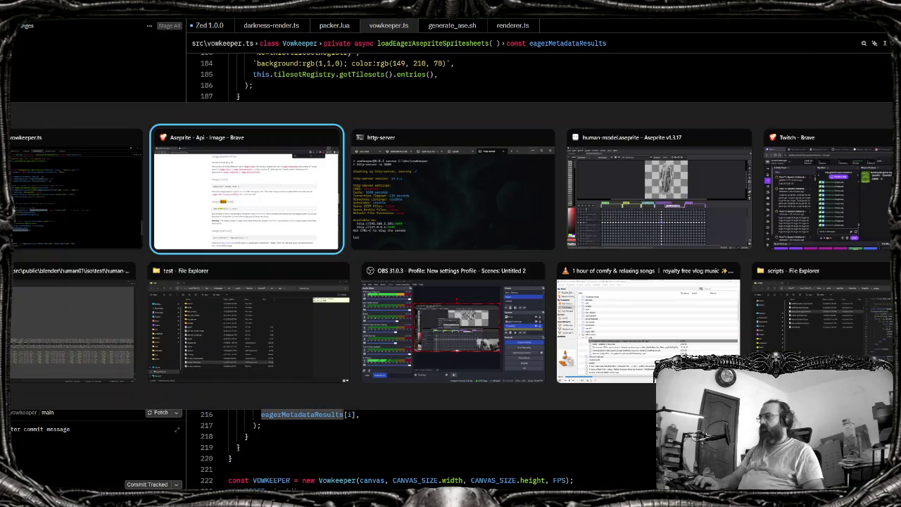
key(alt+Tab)
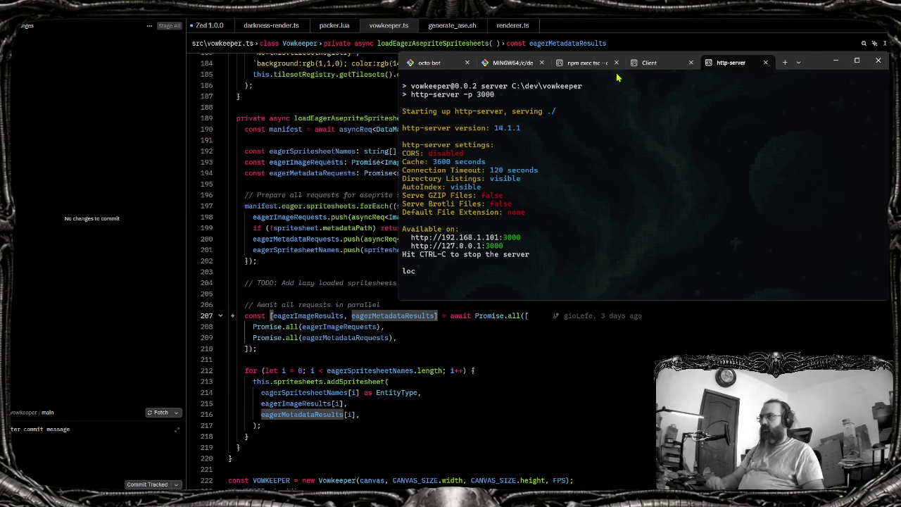
drag(575, 71, 427, 81)
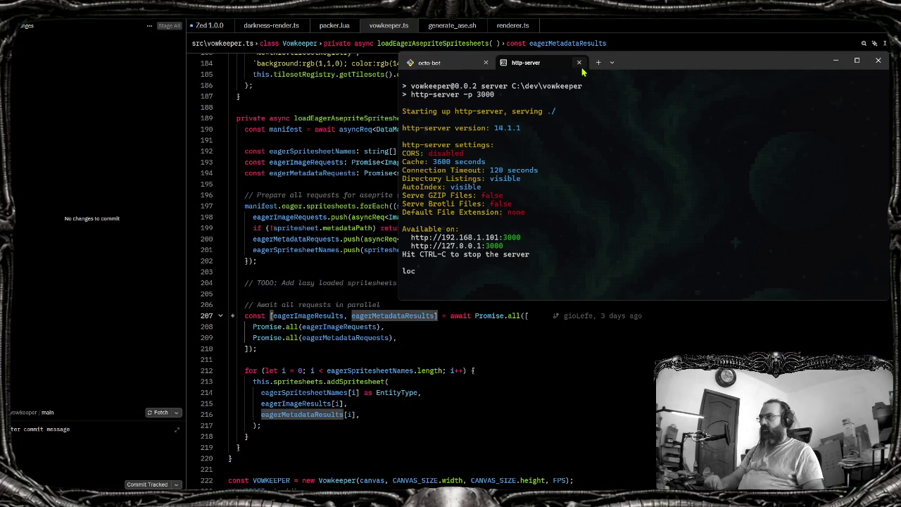
key(ctrl+shift+t)
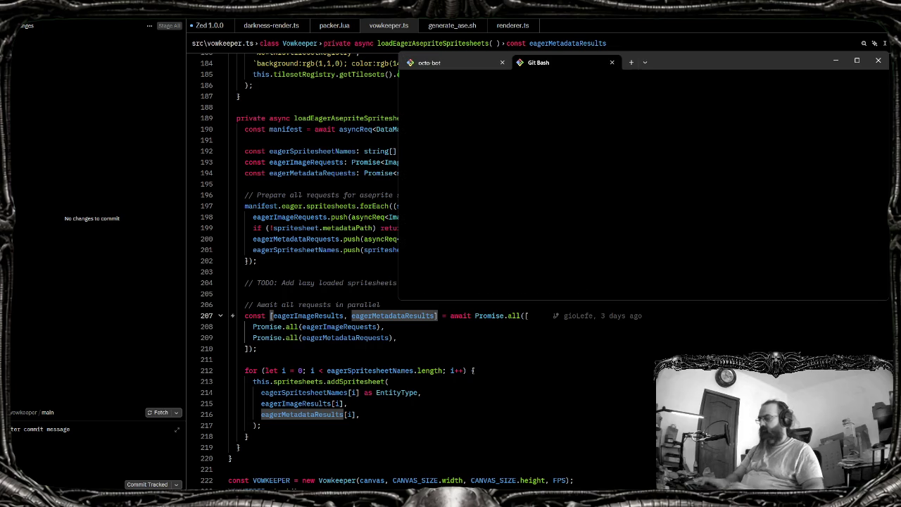
text(cd dev.)
text(vo)
key(Tab)
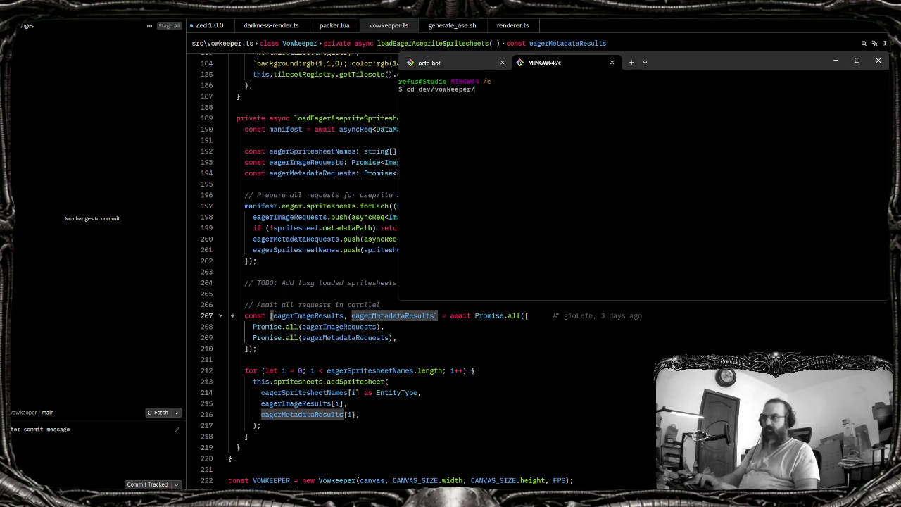
key(Return)
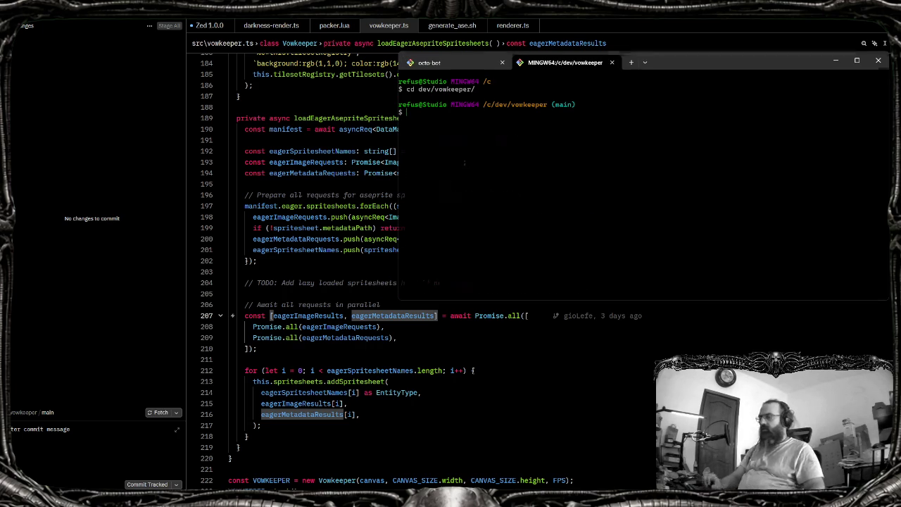
Back in Zed, hide the git side panel to widen the editor
key(alt+Tab)
click(485, 282)
key(ctrl+b)
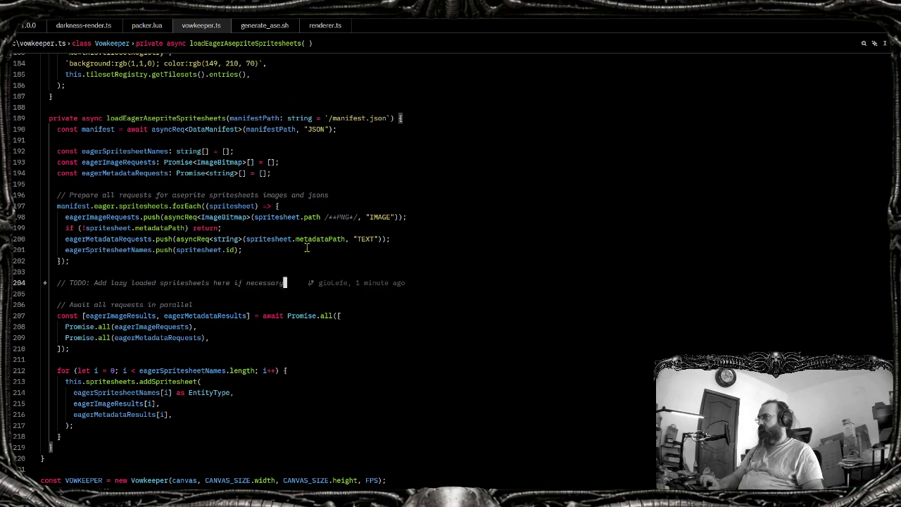
Open the game scene's NOTES.MD from the 'notes' file search and review it
key(ctrl+p)
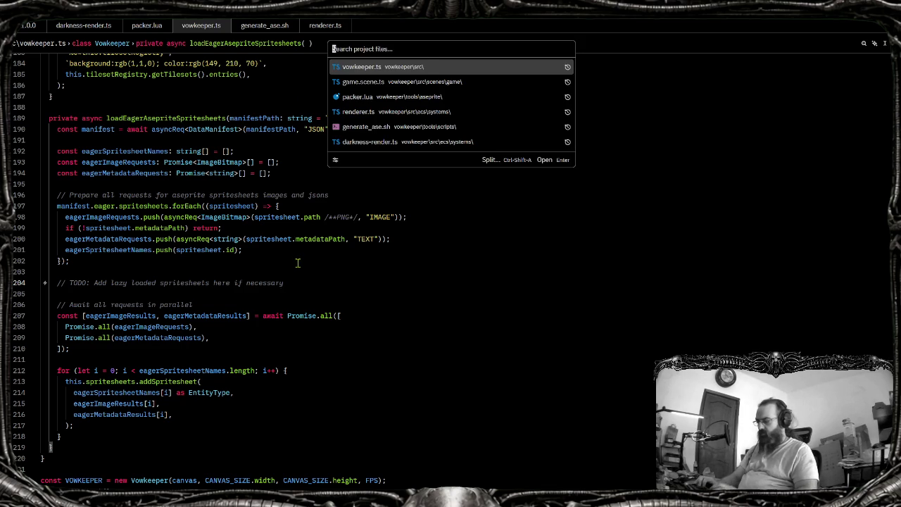
text(notes)
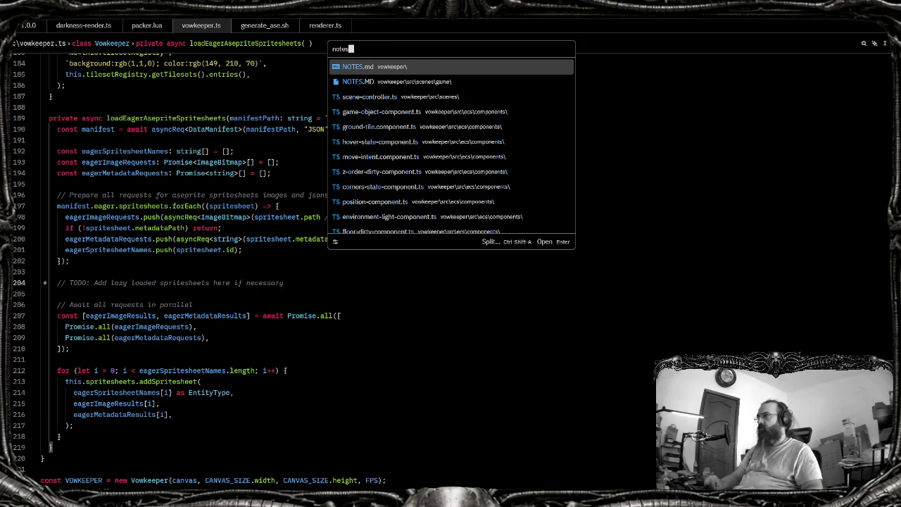
key(Return)
scroll(298, 263, down, 1)
key(ctrl+w)
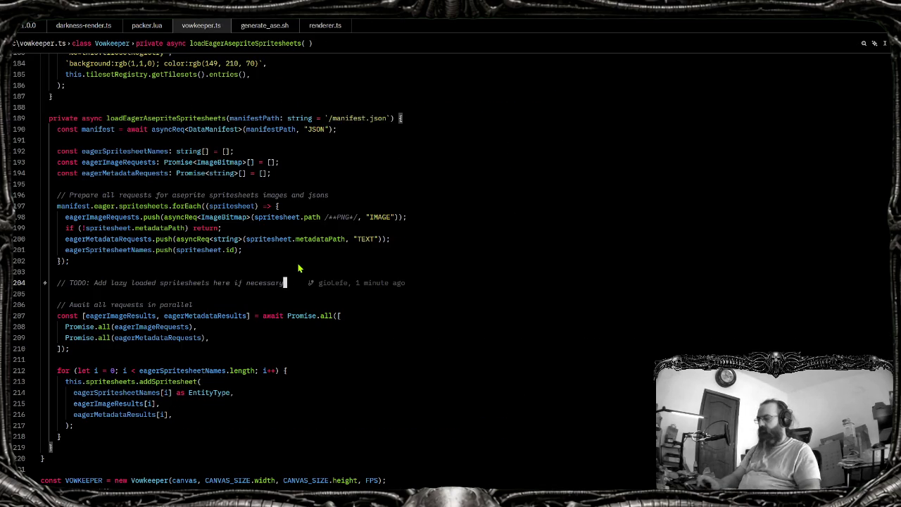
key(ctrl+p)
text(notes)
key(Return)
scroll(298, 267, down, 5)
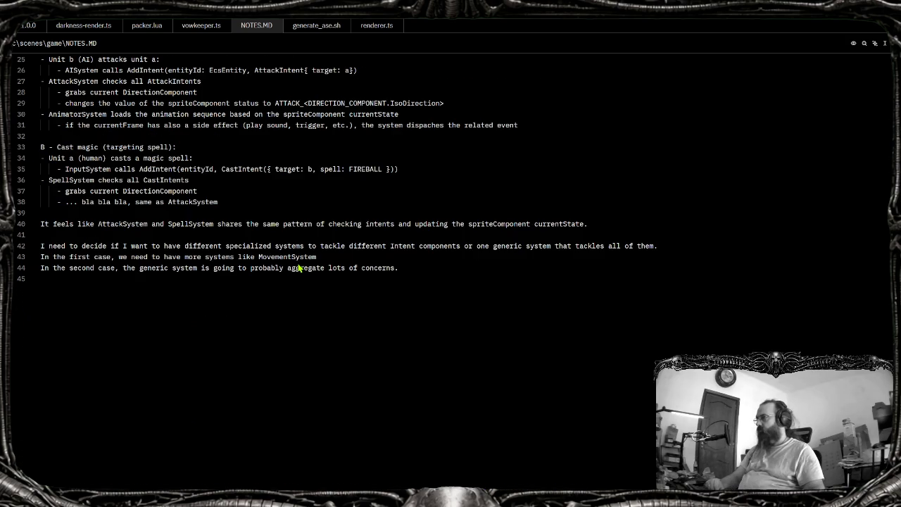
scroll(299, 283, up, 5)
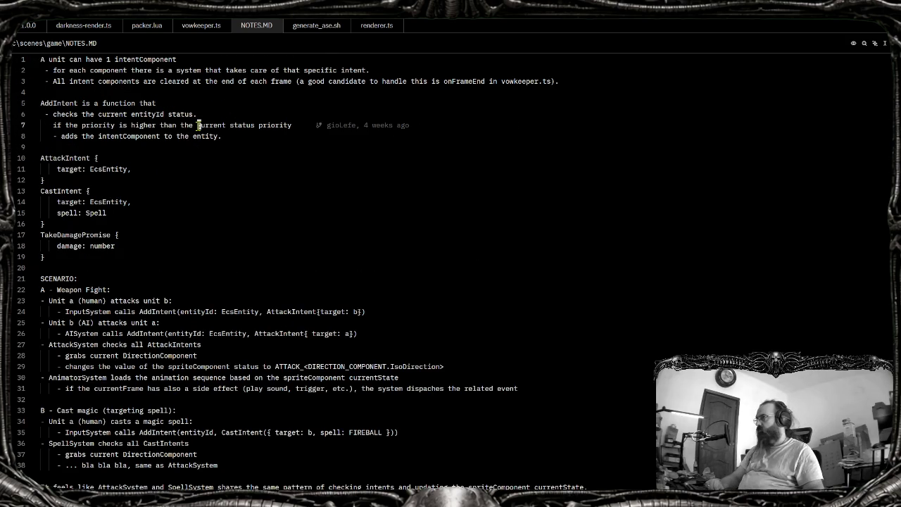
click(124, 272)
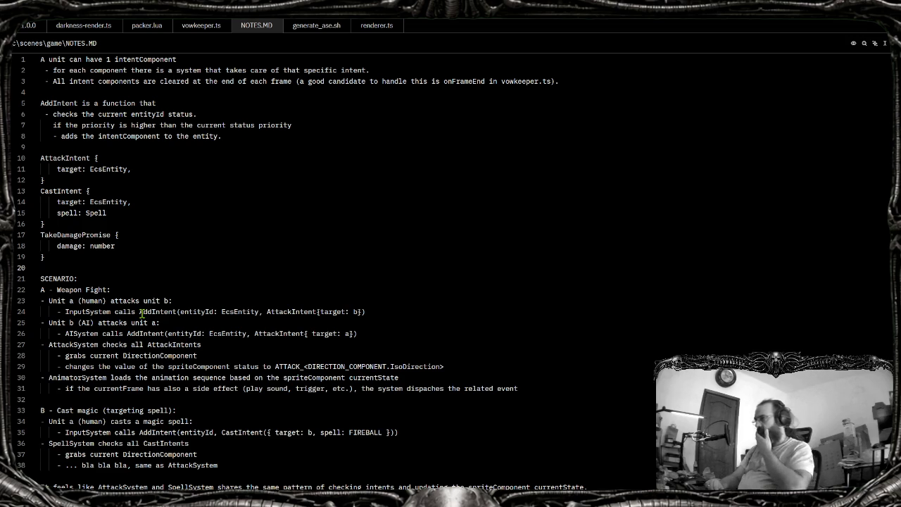
scroll(141, 313, down, 5)
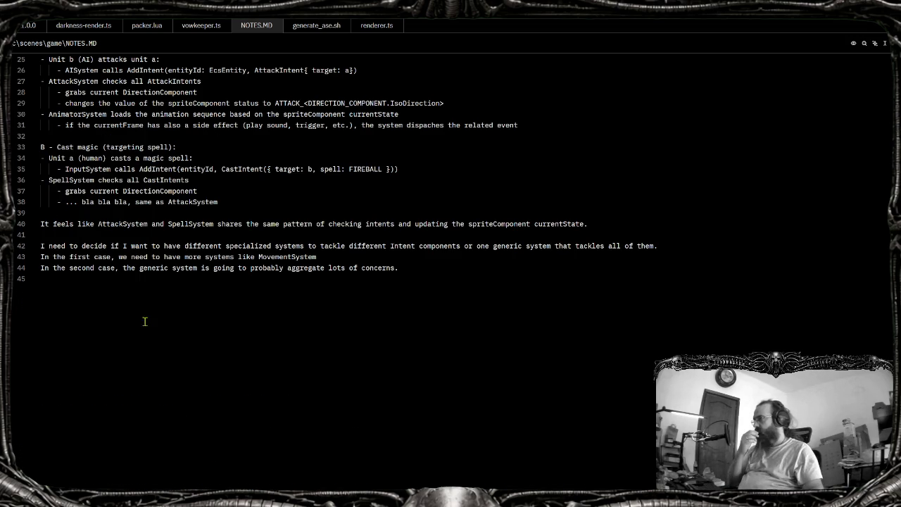
scroll(219, 373, up, 4)
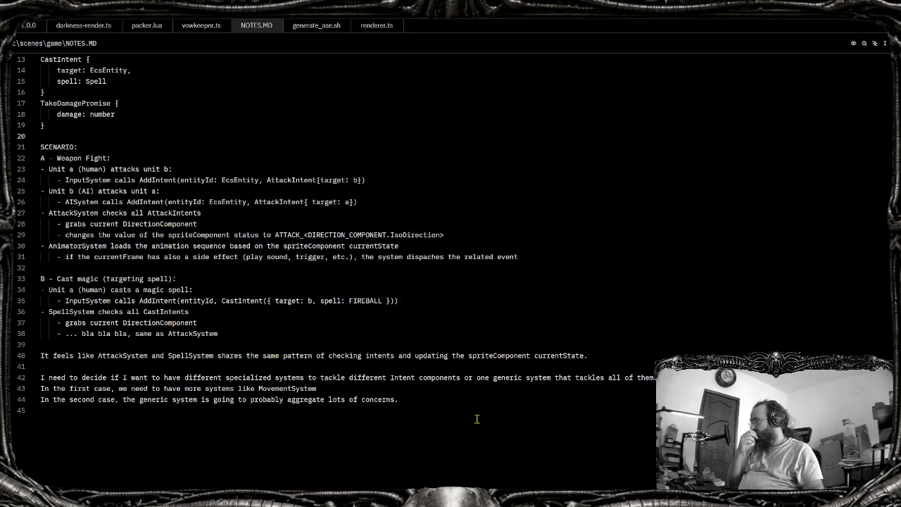
Replace currentState with 'animation' on lines 40 and 30 of NOTES.MD
double_click(556, 356)
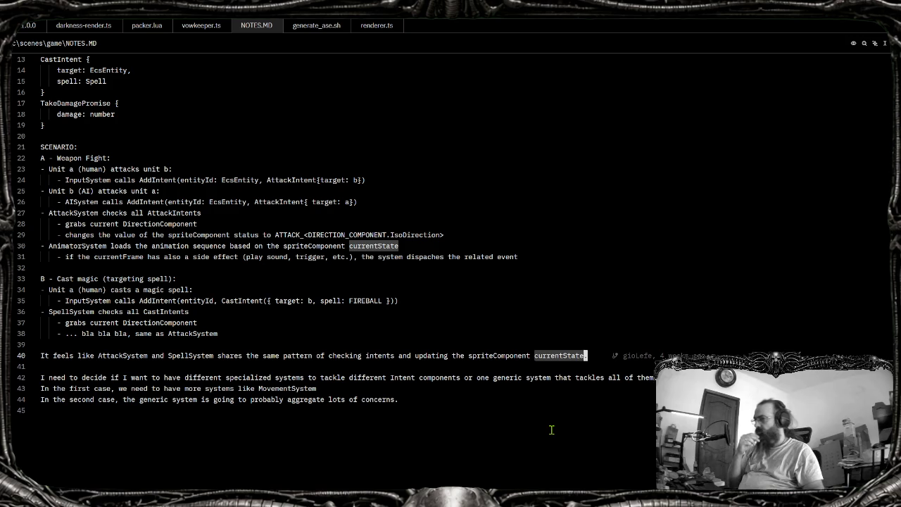
text(animation)
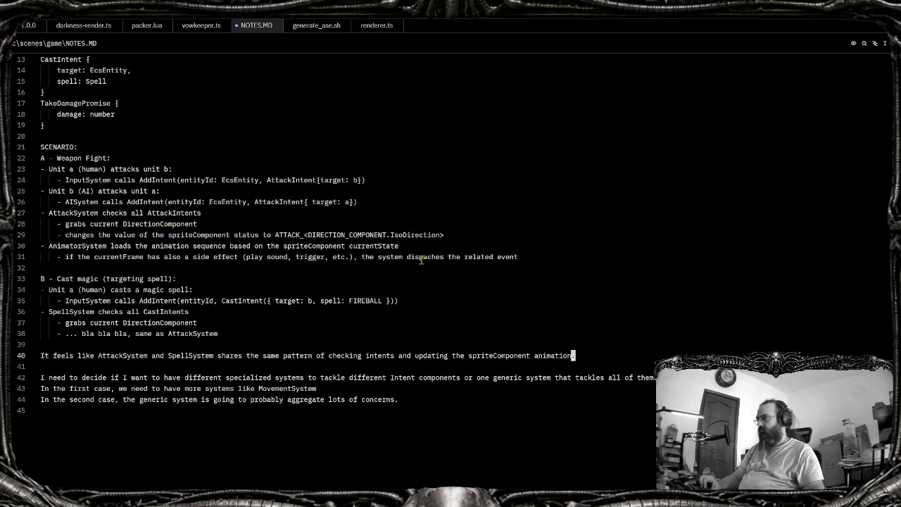
double_click(378, 246)
text(animation)
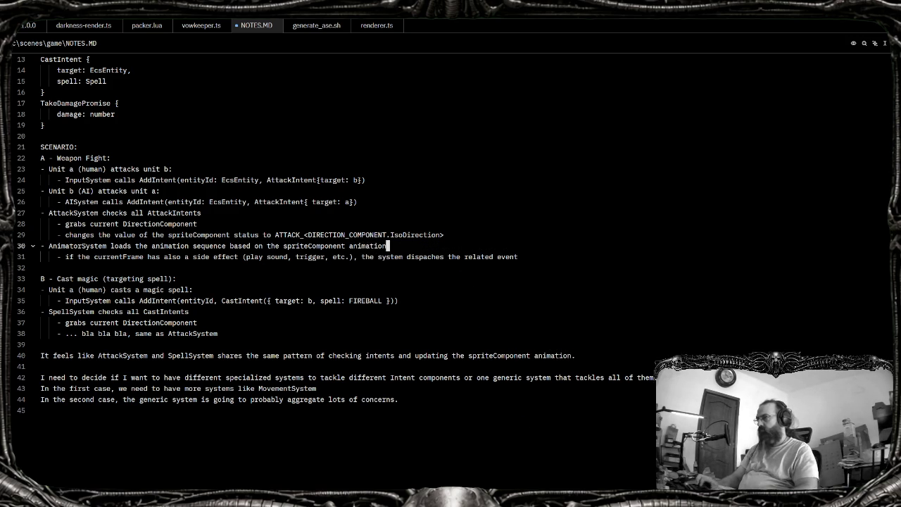
Check sprite-component.ts for the animationState field name
key(ctrl+p)
text(sprite-co)
key(Return)
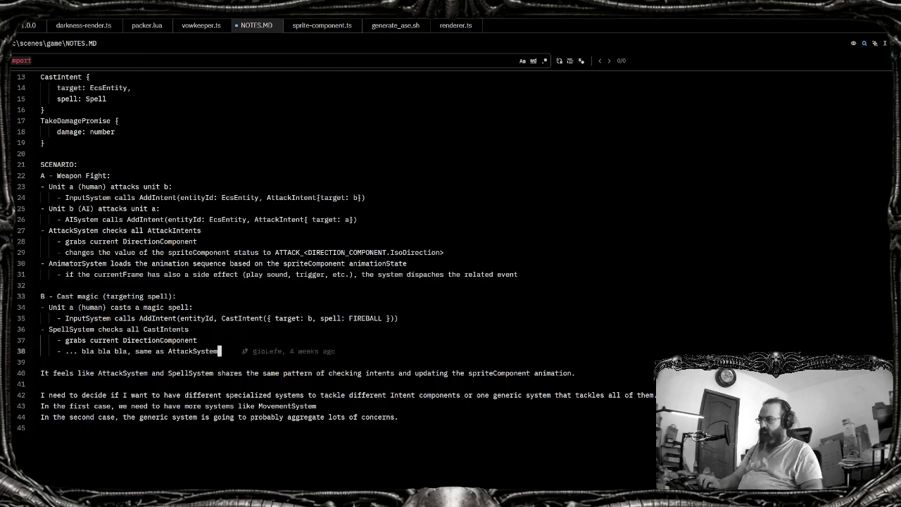
key(ctrl+f)
text(import)
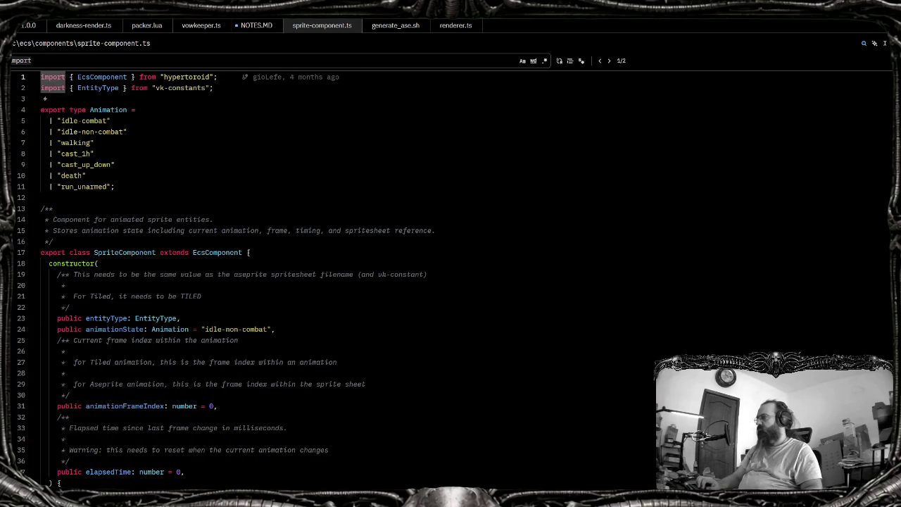
Finish line 40's wording as the spriteComponent animationState in NOTES.MD
key(ctrl+Tab)
click(408, 373)
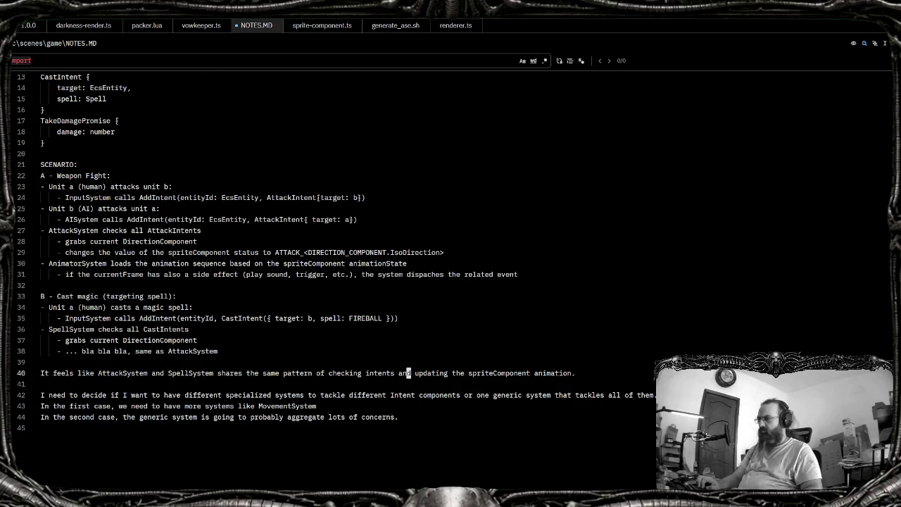
text(tate.)
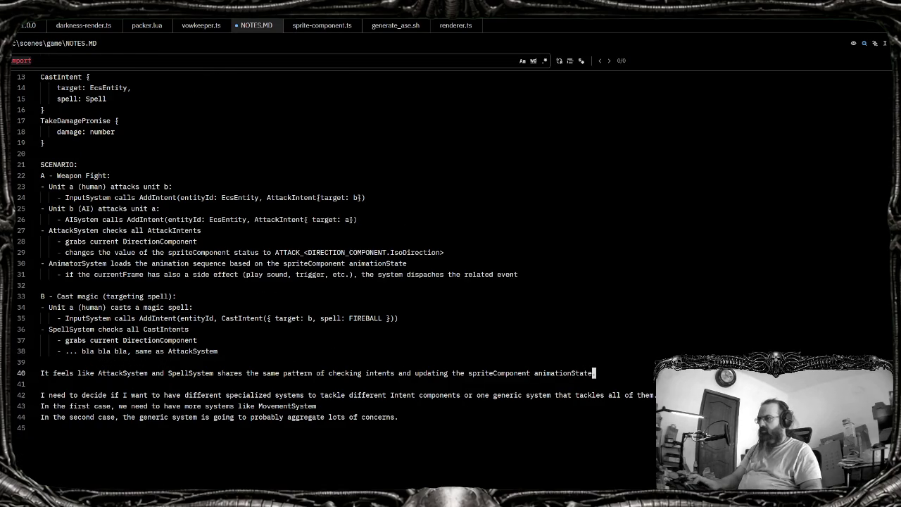
key(Escape)
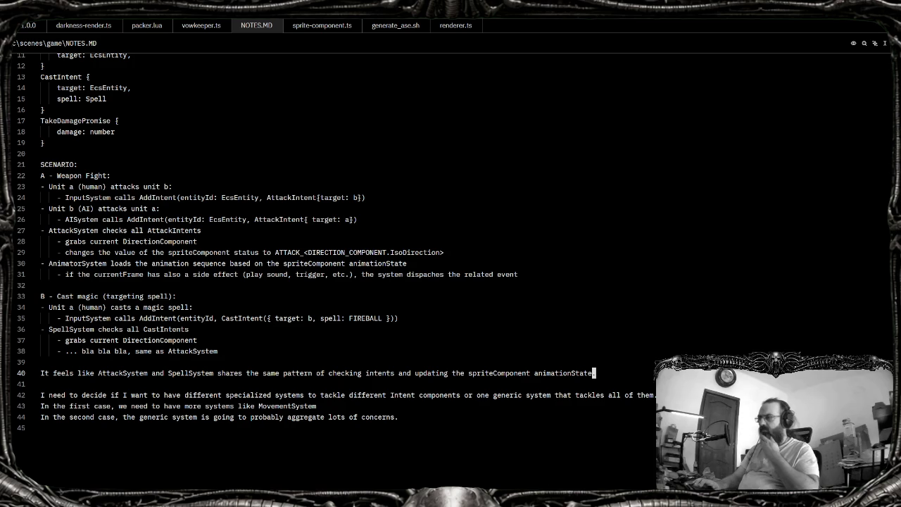
key(alt+Tab)
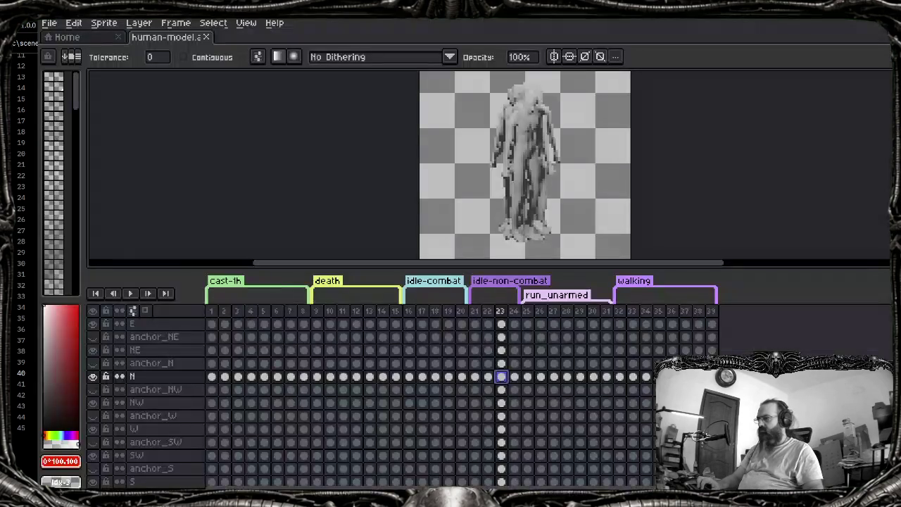
Scroll the human-model timeline in Aseprite, then return to NOTES.MD at line 28
scroll(461, 411, up, 3)
scroll(458, 447, left, 1)
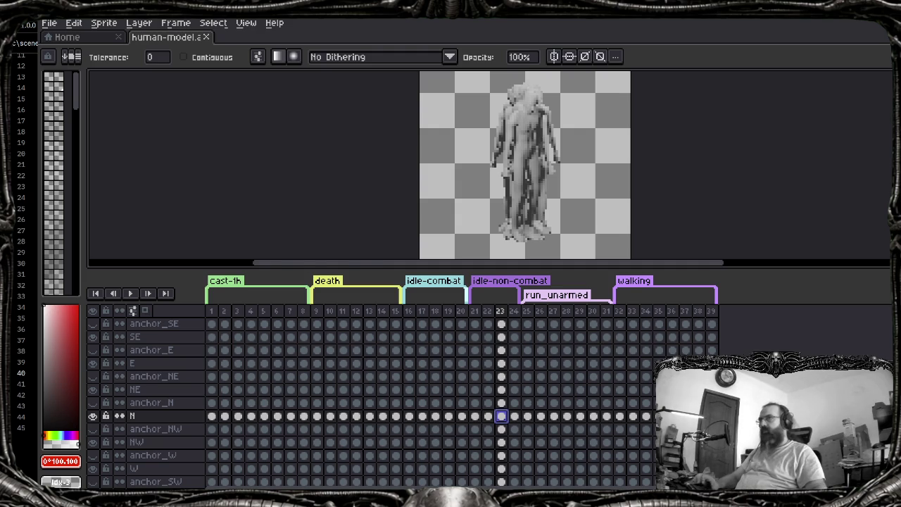
key(alt+Tab)
click(502, 242)
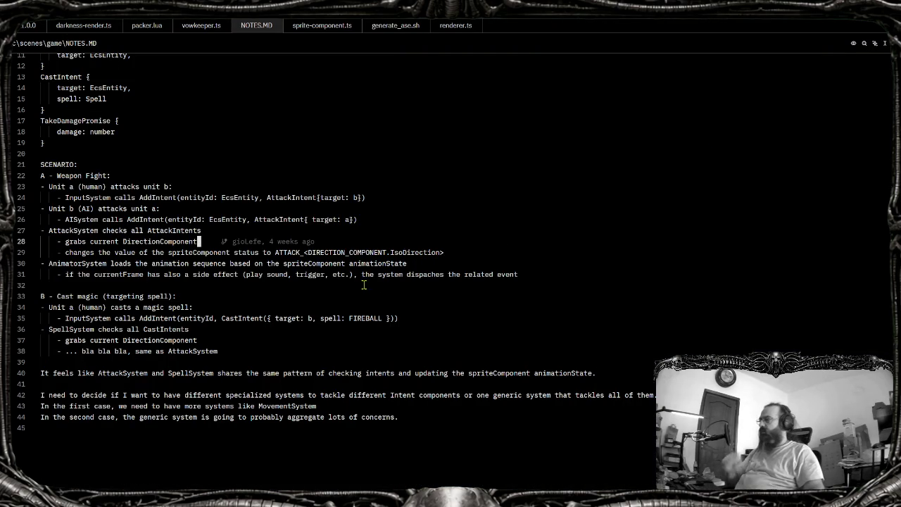
Highlight CastIntent and AttackIntent uses in NOTES.MD, then search project files for 'input'
click(187, 187)
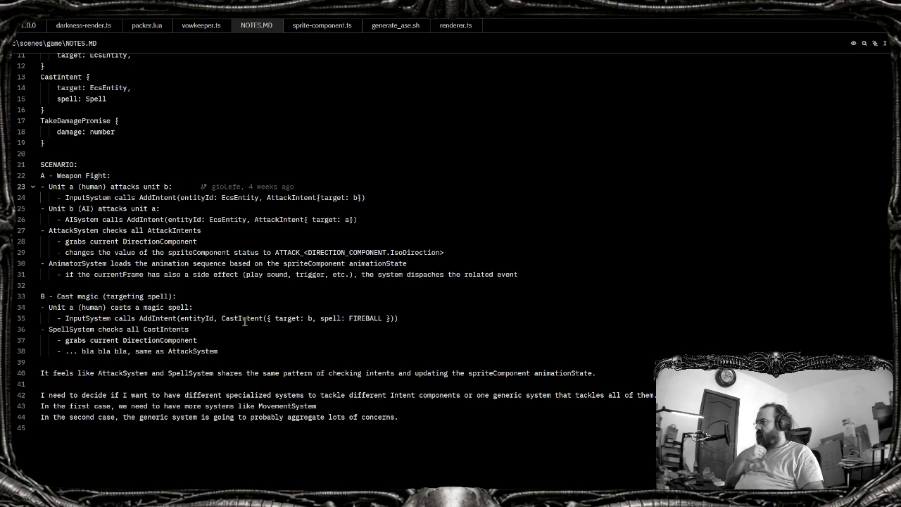
double_click(245, 318)
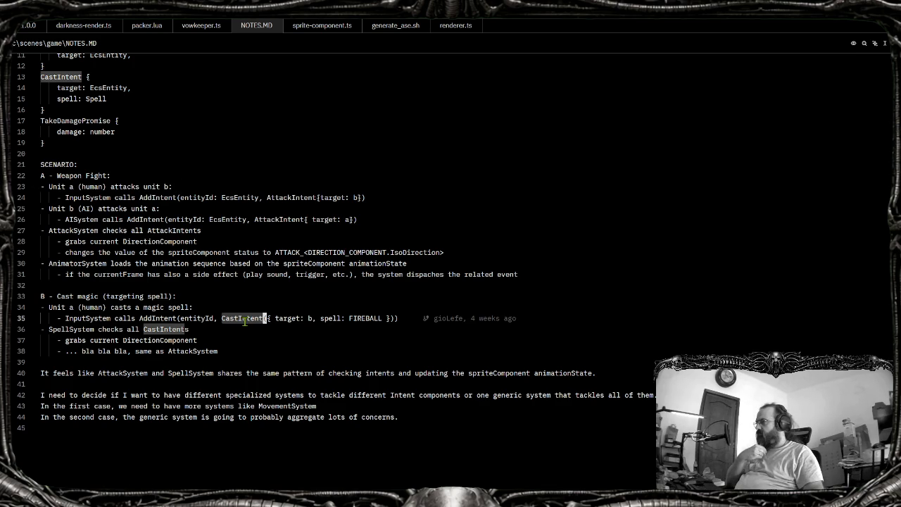
double_click(287, 219)
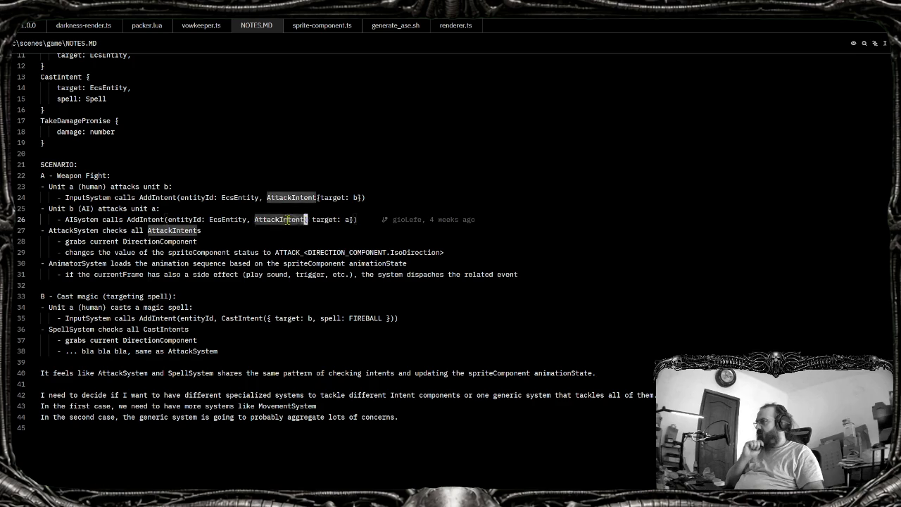
click(287, 220)
text(input)
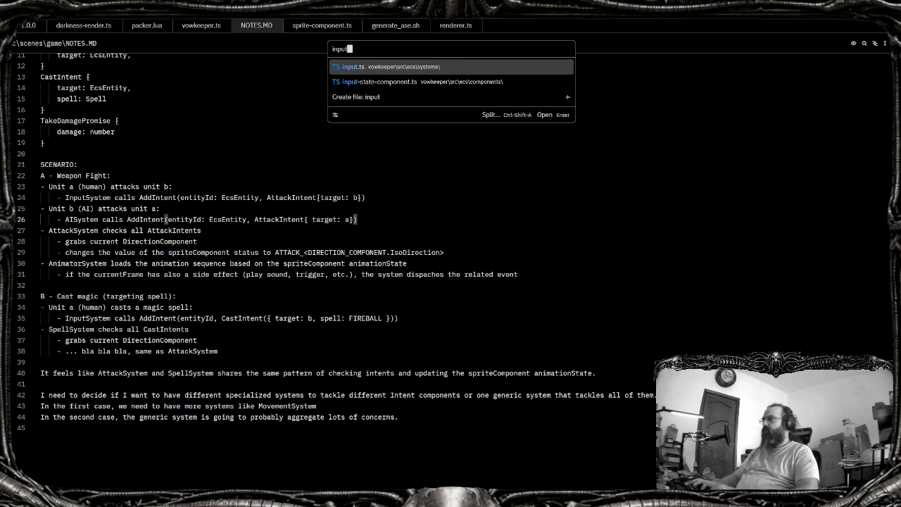
key(Return)
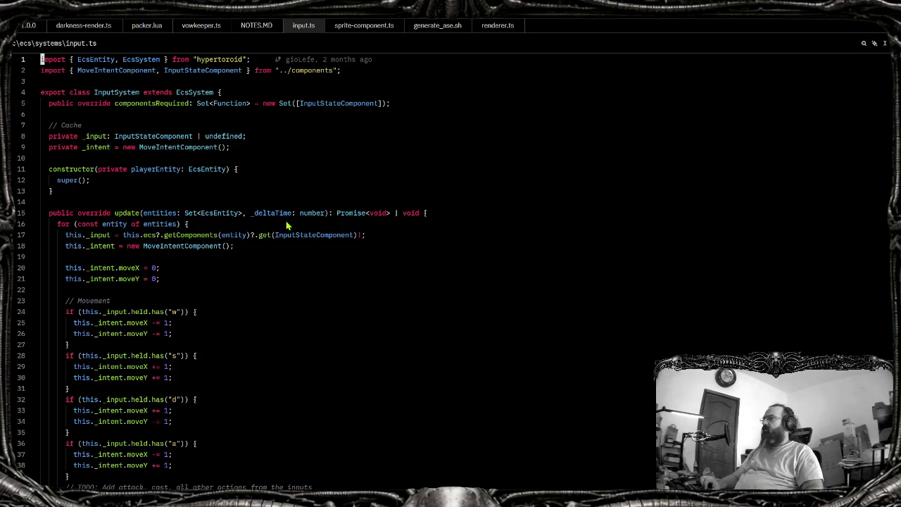
scroll(281, 228, down, 4)
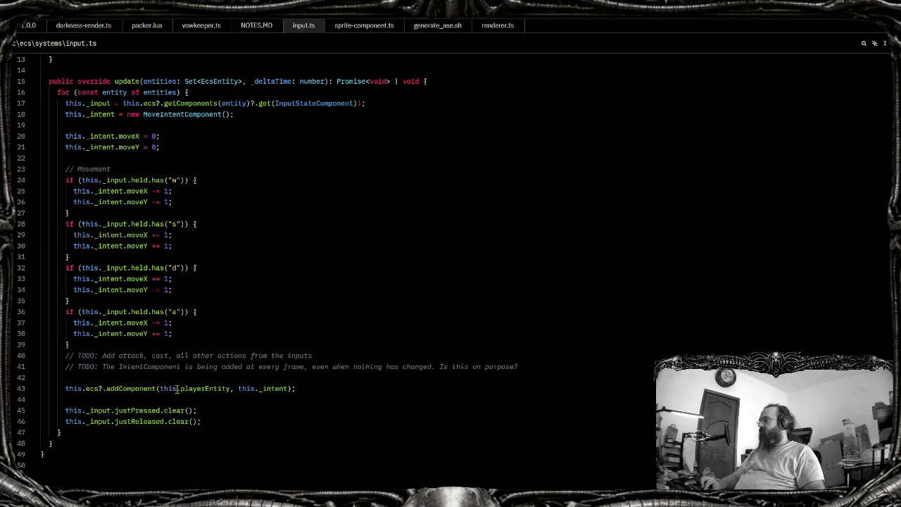
mouse_move(131, 388)
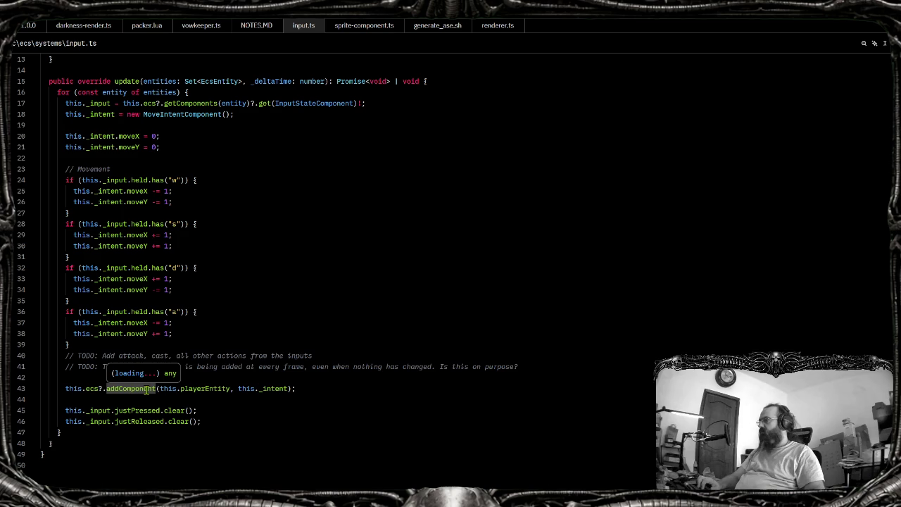
click(290, 389)
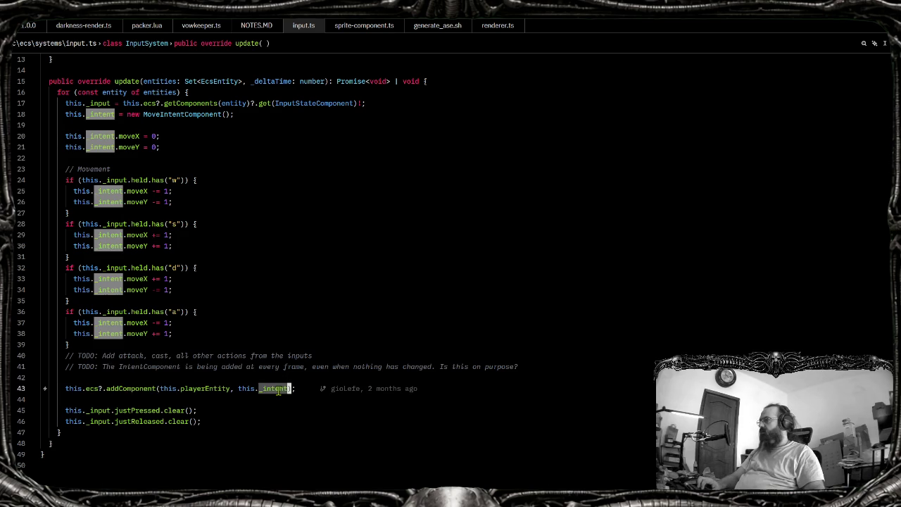
click(198, 118)
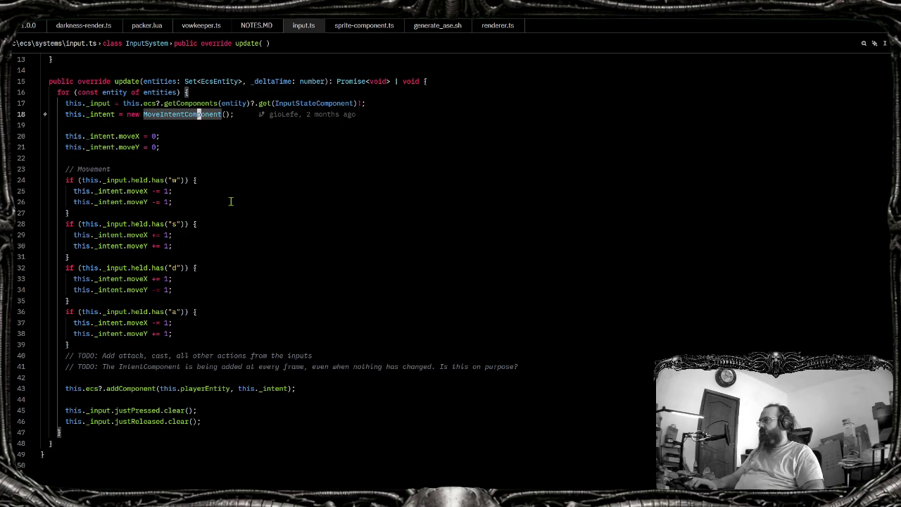
key(asciicircum)
click(98, 114)
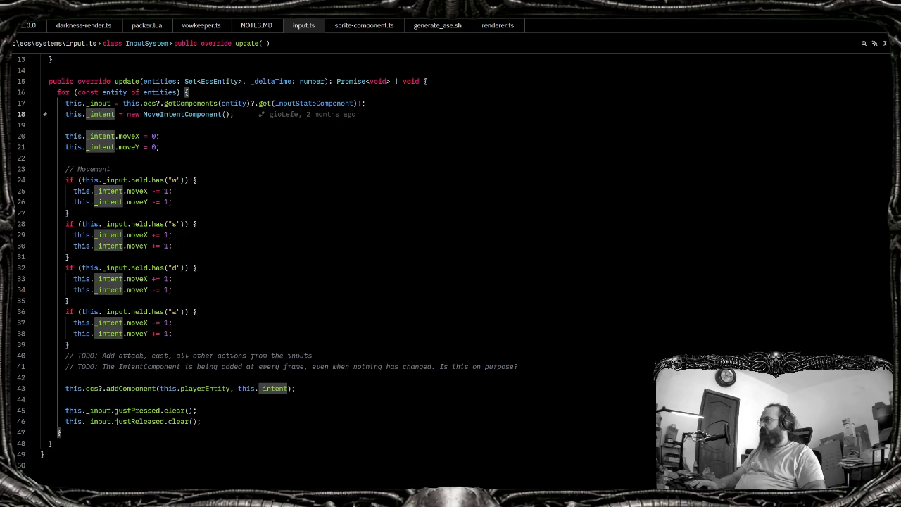
key(g)
key(d)
key(ctrl+o)
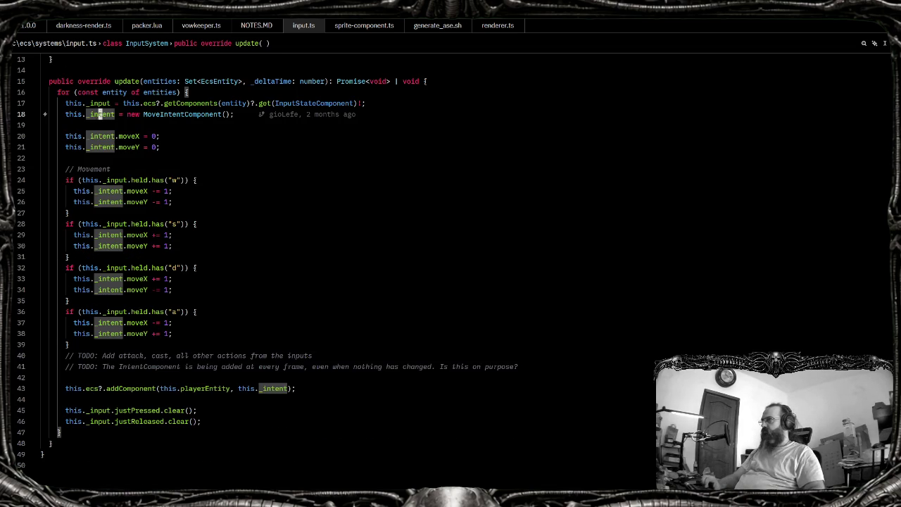
key(shift+h)
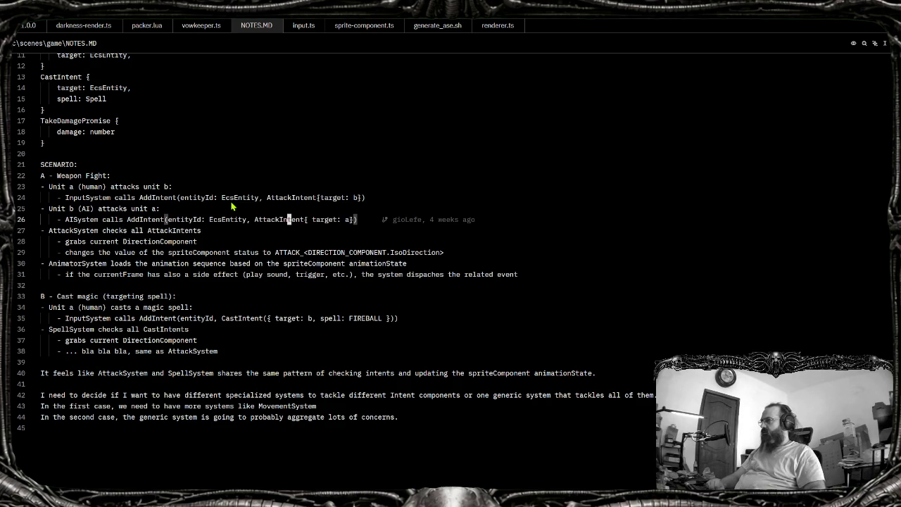
key(Up)
key(Down)
key(Down)
key(Up)
key(Up)
key(Down)
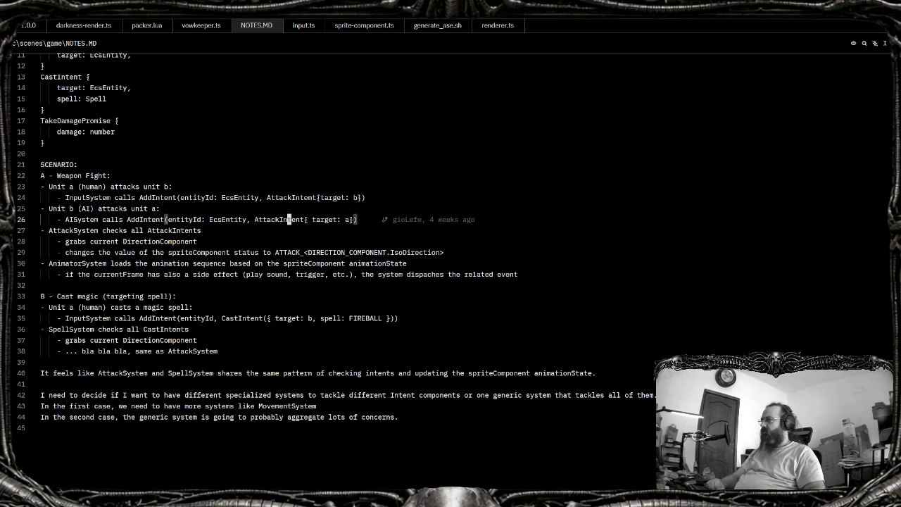
key(Down)
key(Down)
key(Up)
key(Home)
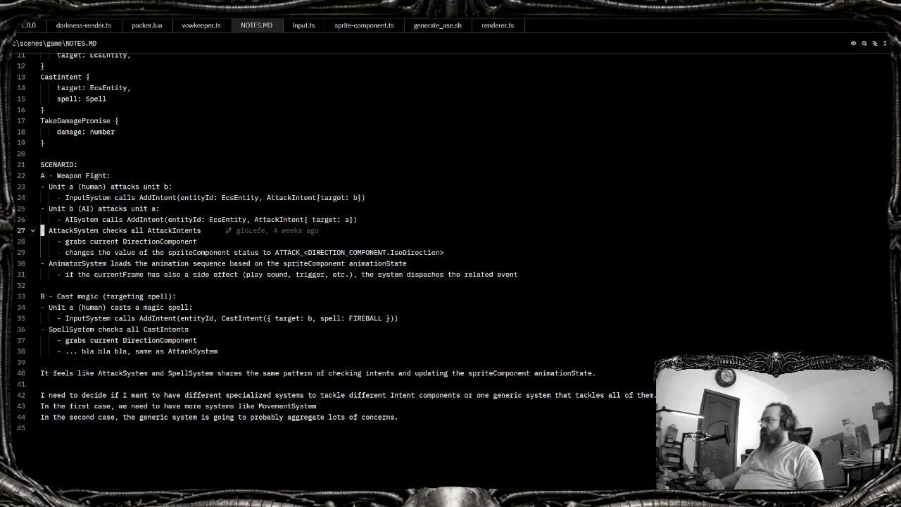
key(shift+End)
key(Down)
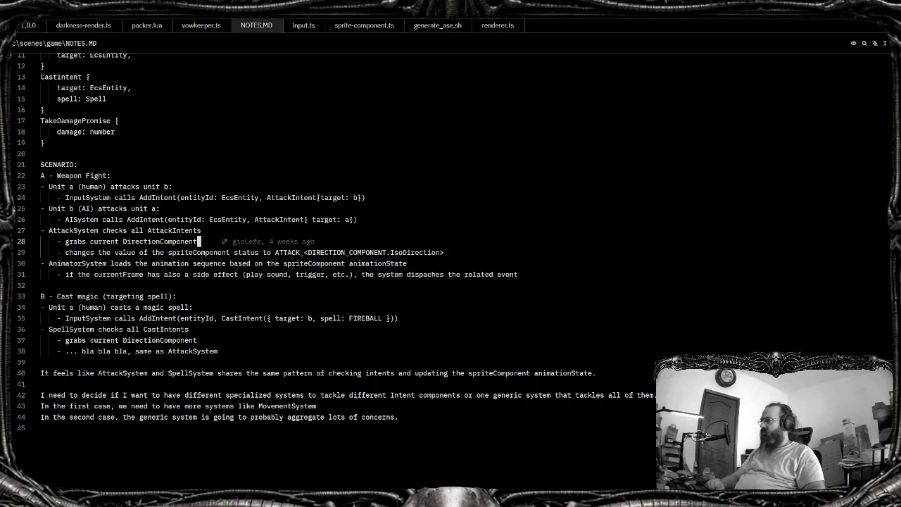
key(shift+Home)
key(BackSpace)
key(ctrl+z)
key(Down)
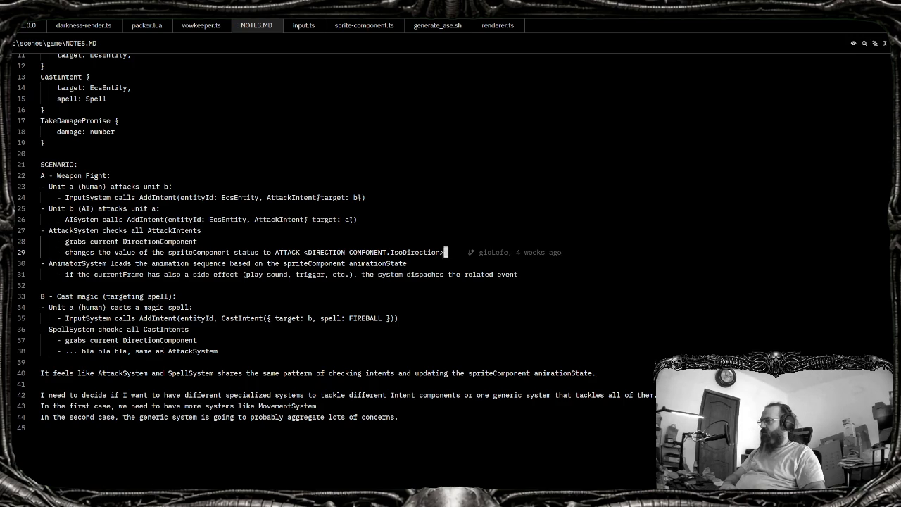
key(shift+Home)
key(End)
key(Down)
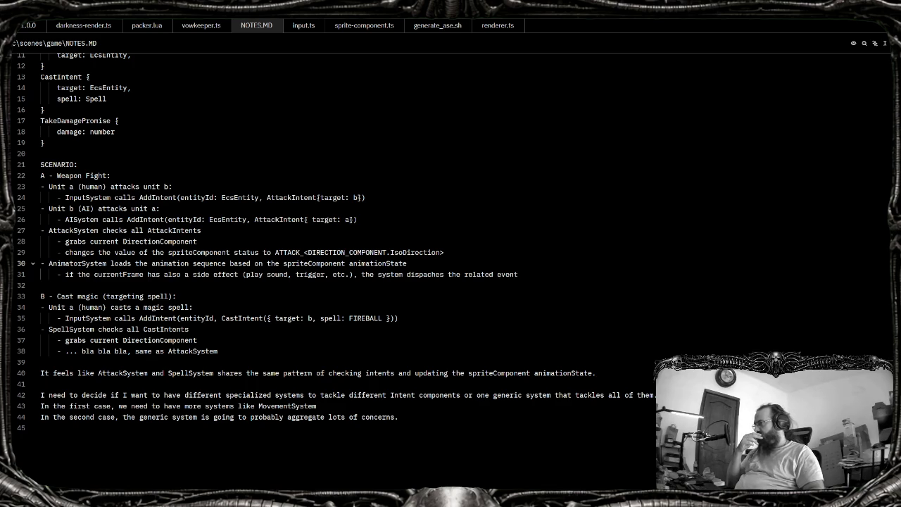
key(Down)
key(ctrl+Right)
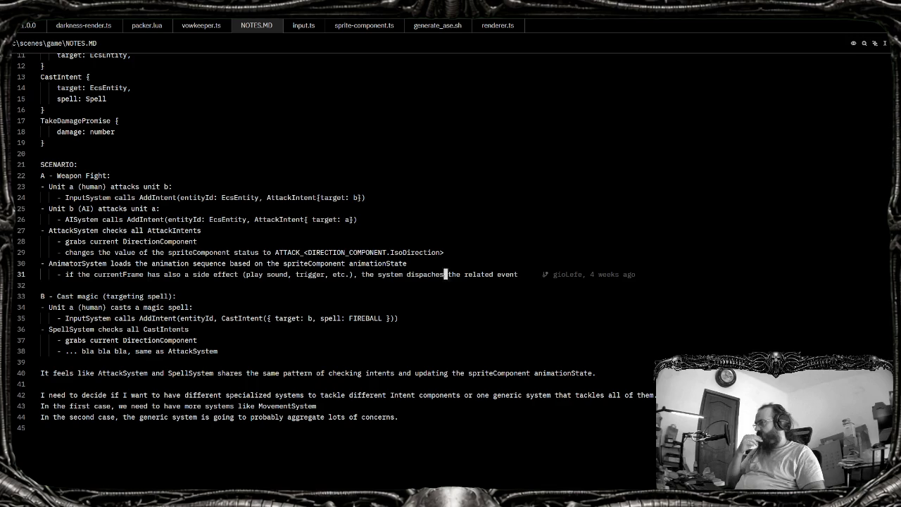
key(End)
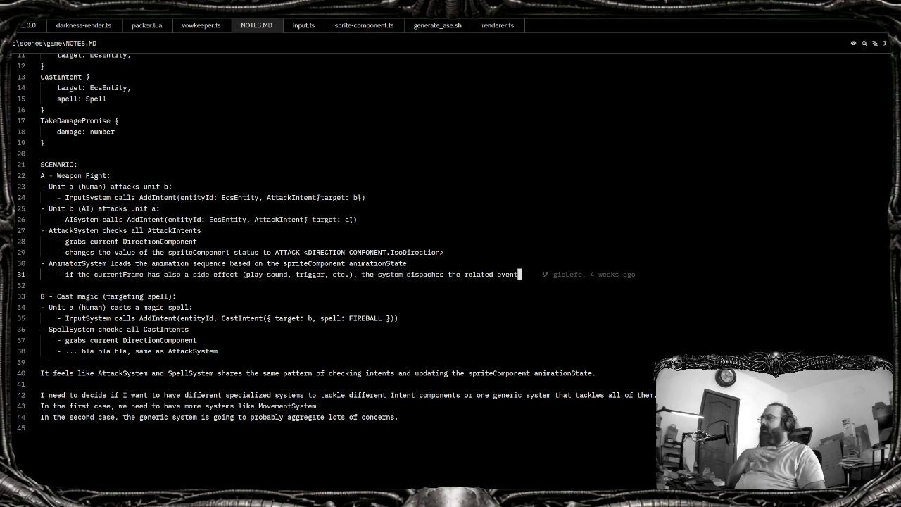
key(Down)
key(Down)
key(Down)
key(Down)
key(Down)
key(Down)
key(Up)
key(Up)
key(Up)
key(Up)
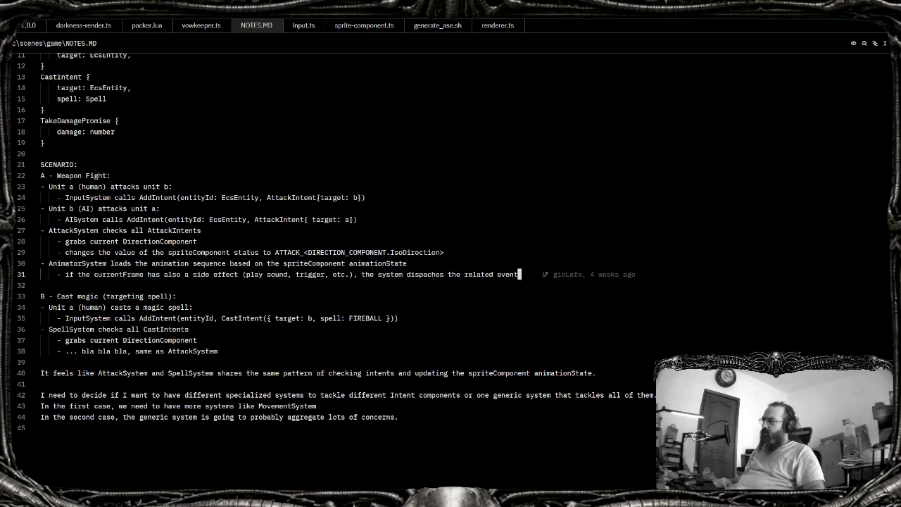
Add an outdented top-level bullet after line 31, then move between lines 30 and 31
key(Return)
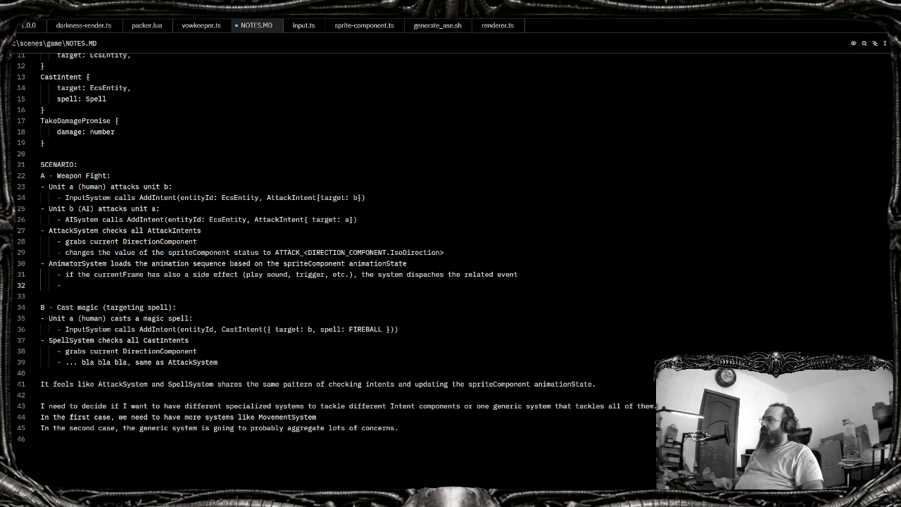
key(shift+Tab)
key(shift+Tab)
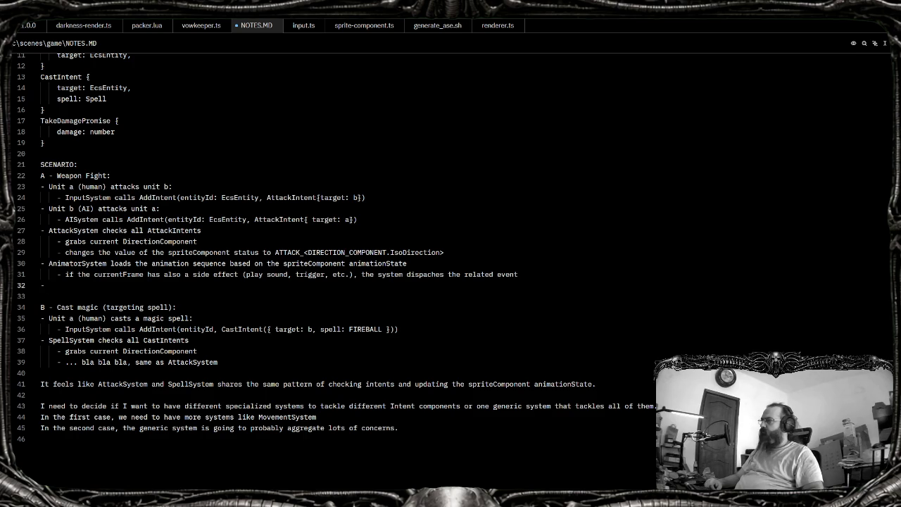
key(Up)
key(End)
key(Up)
key(End)
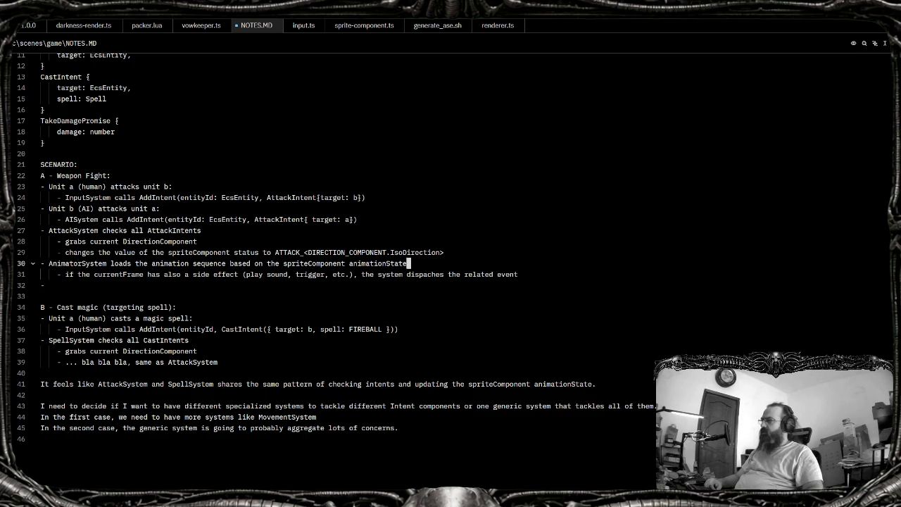
key(Down)
key(Up)
key(Down)
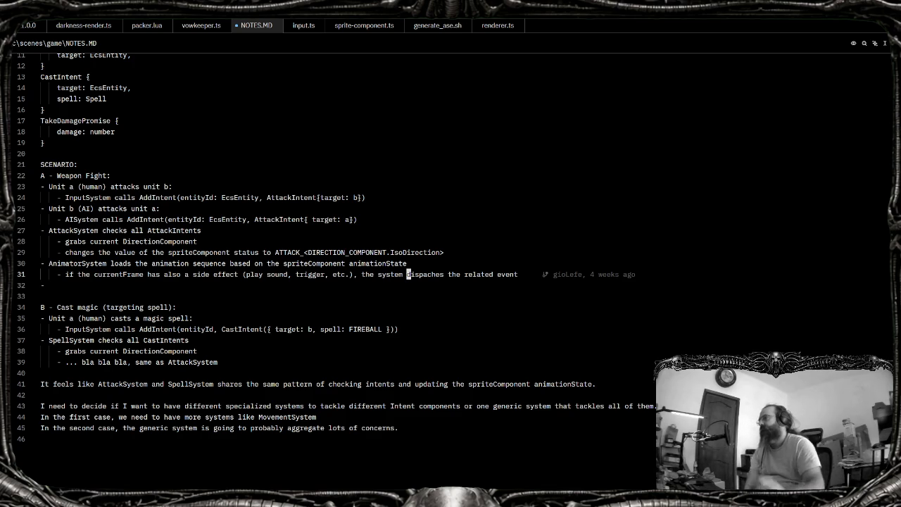
Highlight AddIntent and status mentions in NOTES.MD, return to line 32, then switch to Aseprite
scroll(450, 253, up, 4)
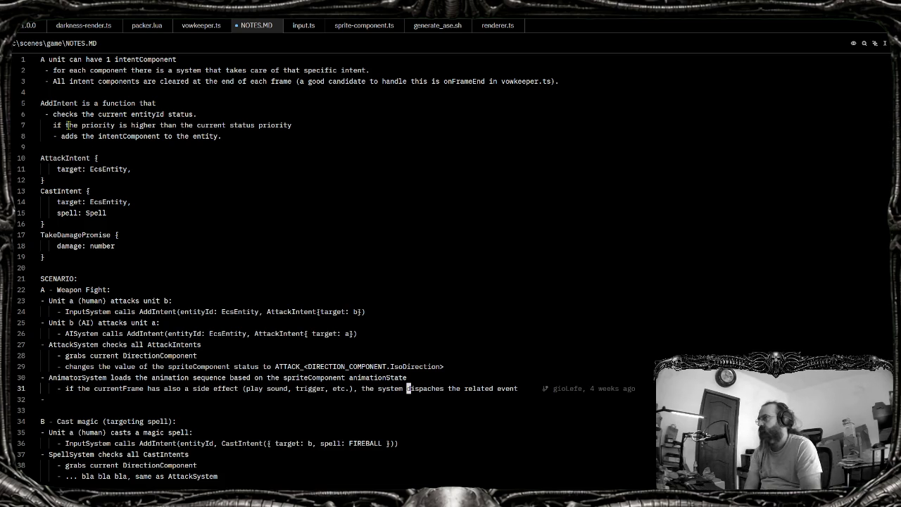
double_click(49, 103)
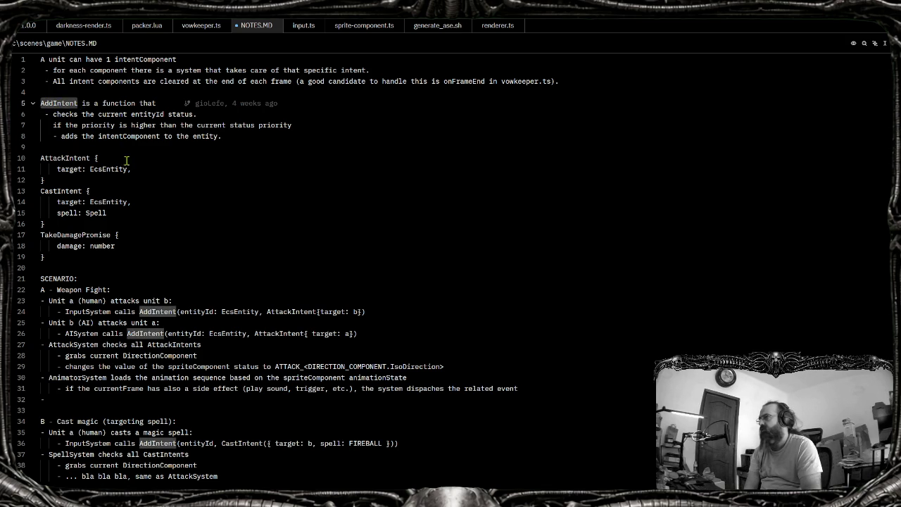
click(188, 114)
double_click(188, 114)
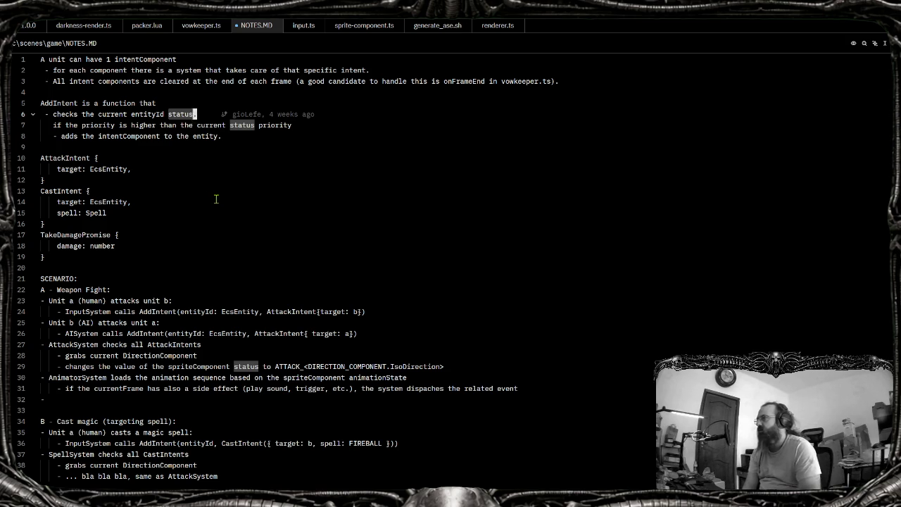
scroll(216, 199, down, 4)
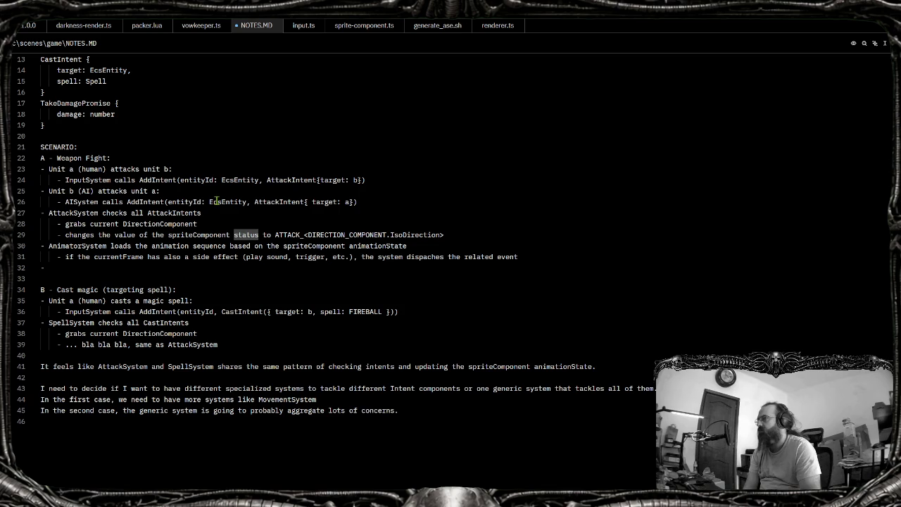
click(261, 270)
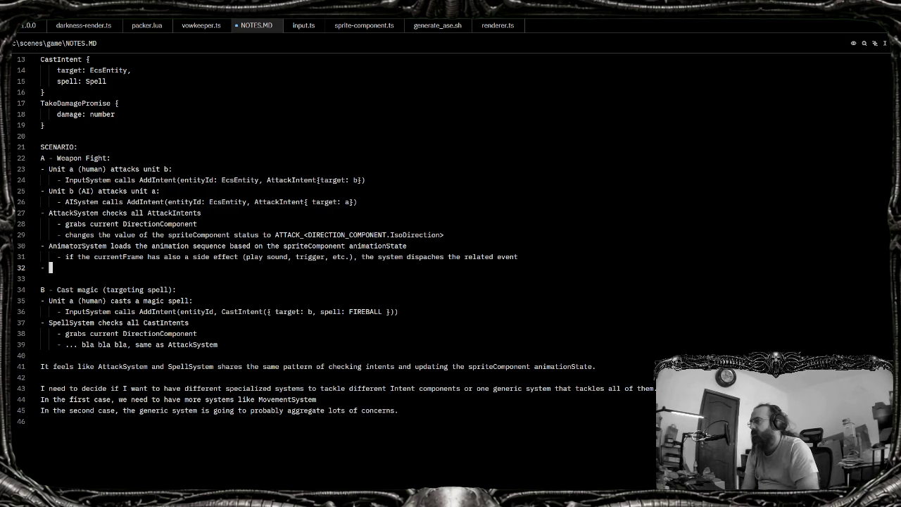
click(488, 468)
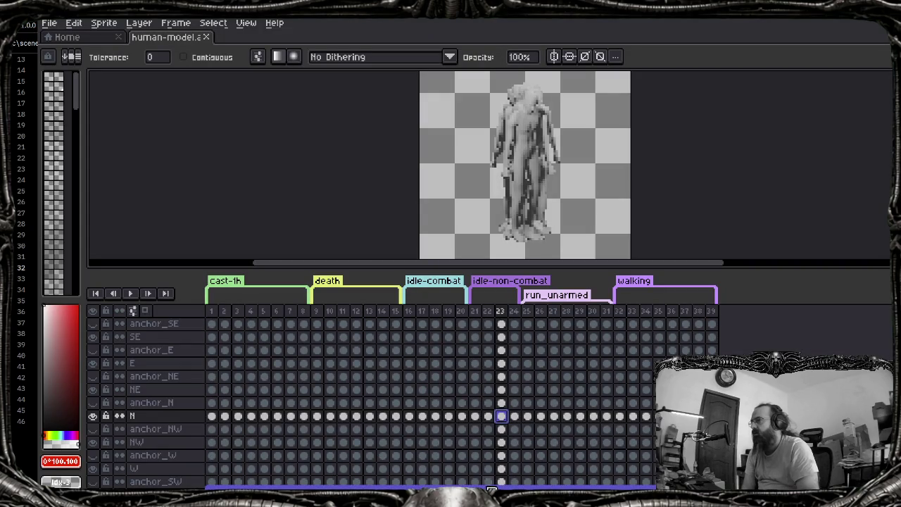
Show only the N layer and step through the cast-1h animation frames
click(410, 416)
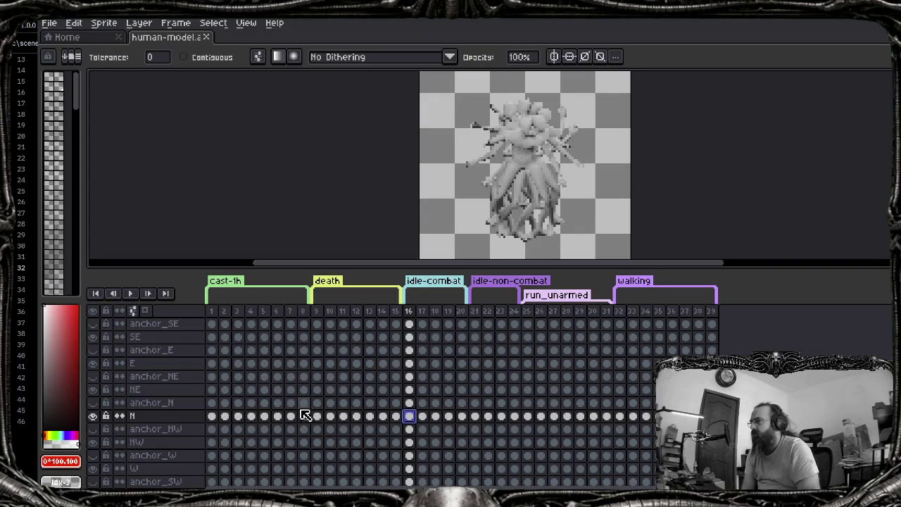
click(94, 311)
click(93, 416)
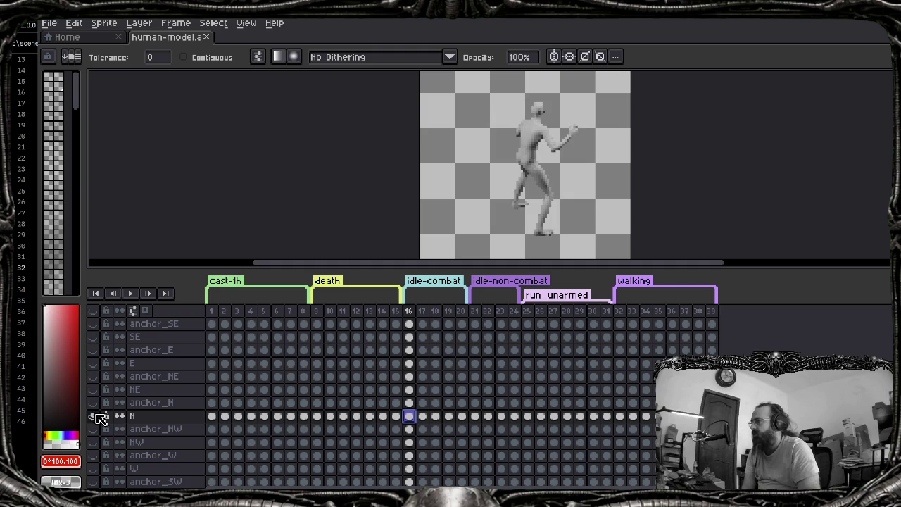
click(223, 415)
key(Left)
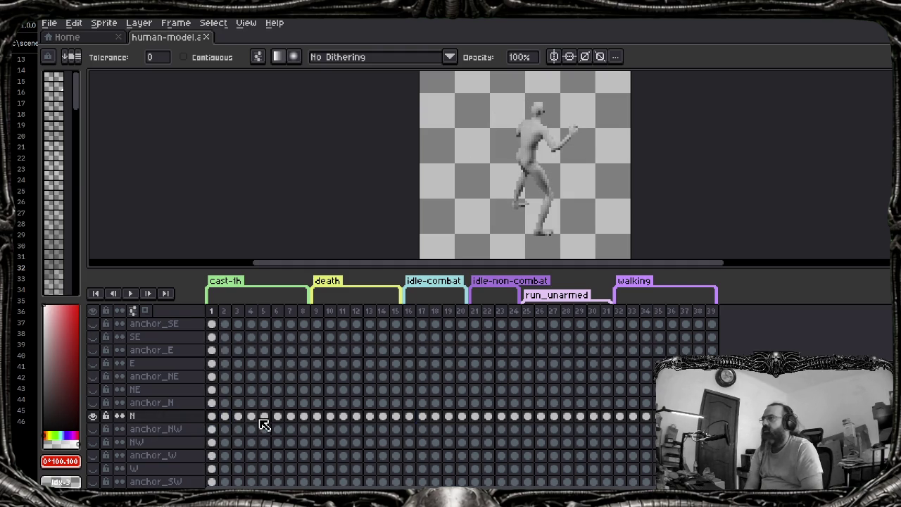
key(Right)
key(Right)
key(Right)
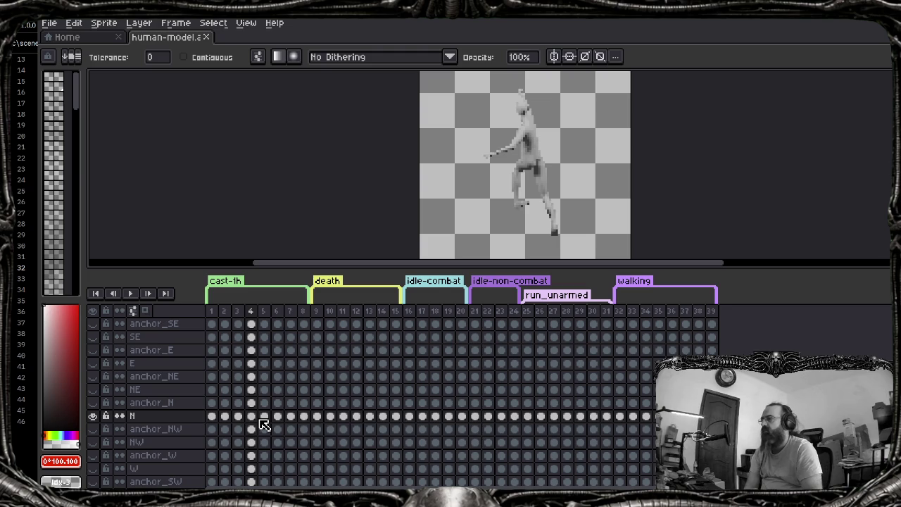
scroll(535, 125, up, 1)
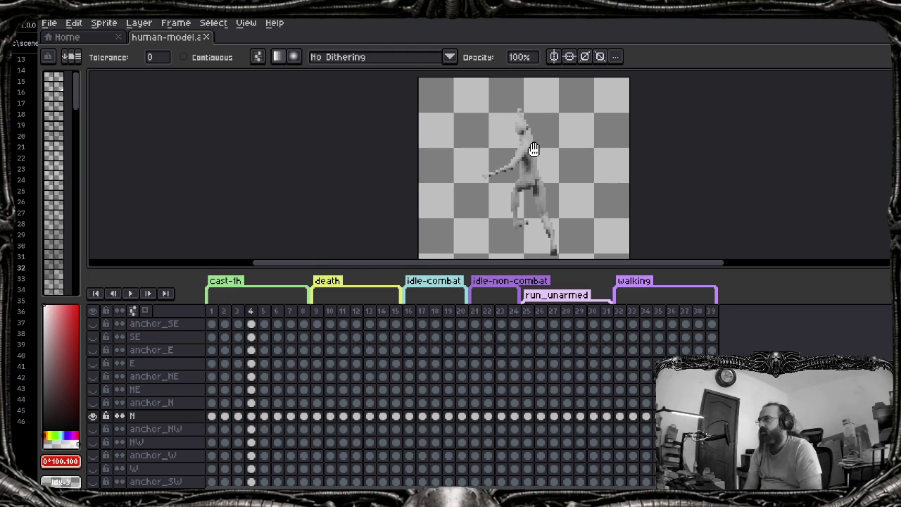
Swap the N layer for E, step to frame 5, and open that cel's properties
click(92, 415)
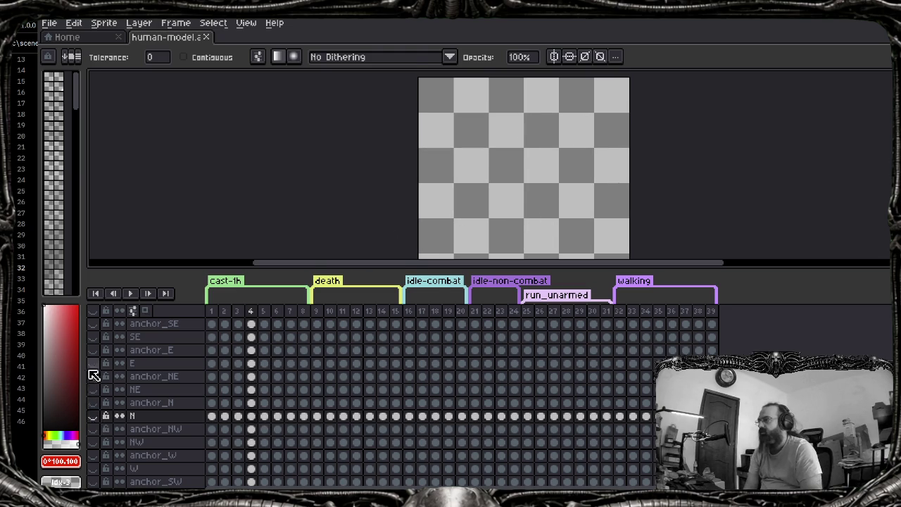
click(92, 362)
click(255, 363)
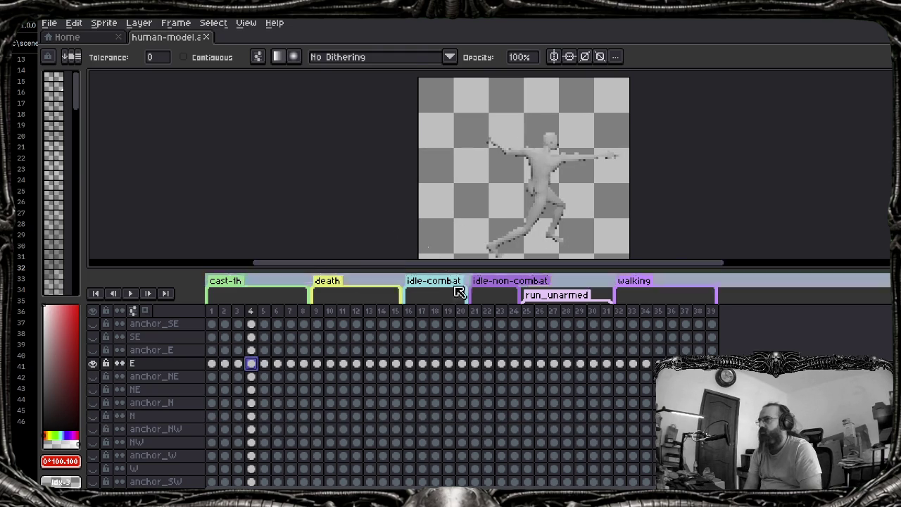
scroll(553, 170, right, 2)
key(Left)
key(Left)
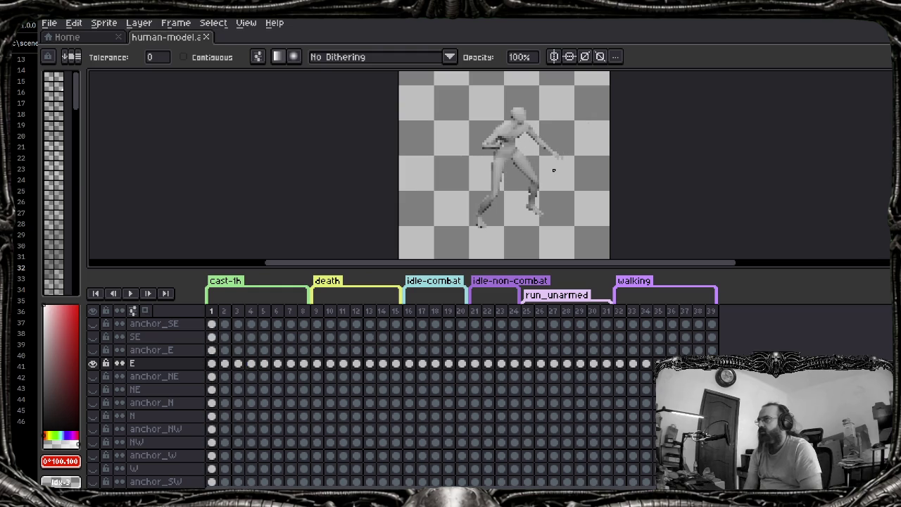
key(Right)
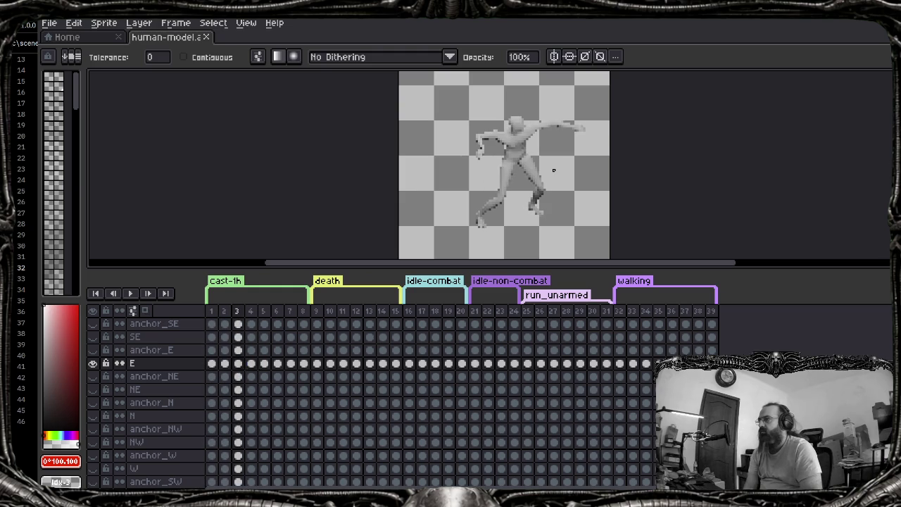
key(Right)
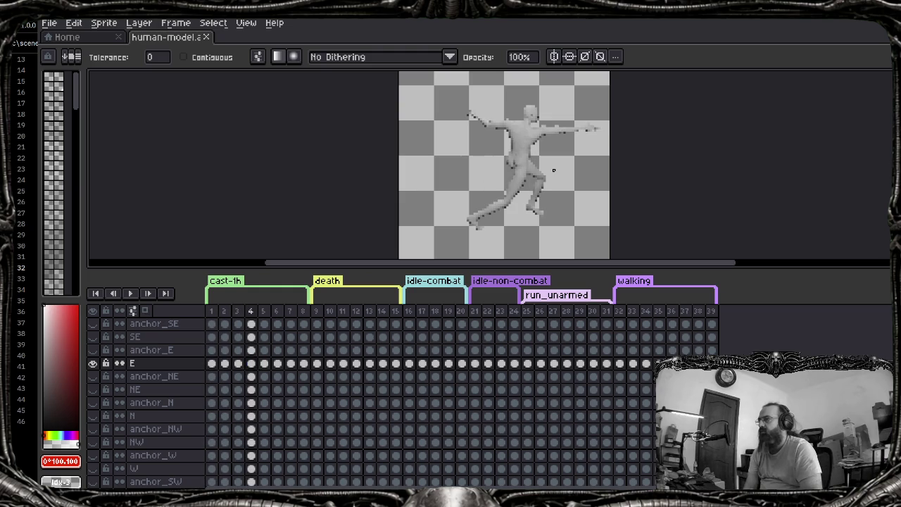
key(Right)
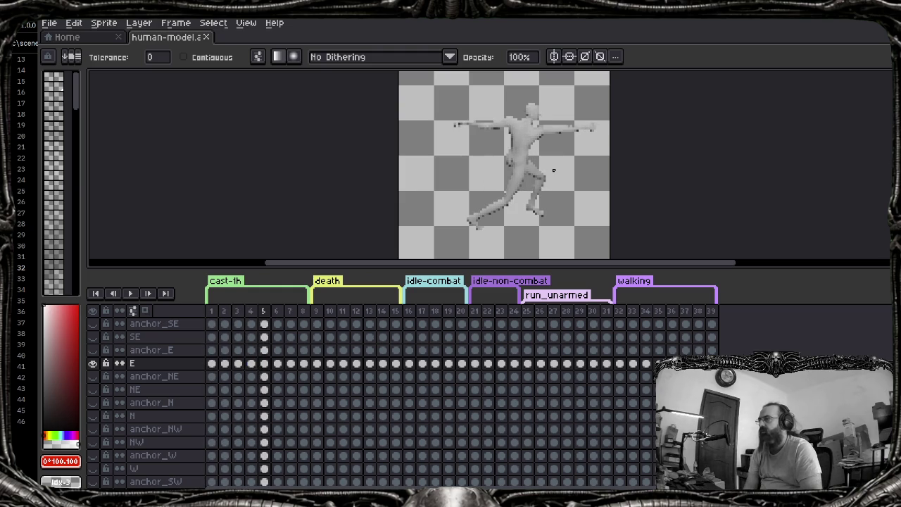
key(Right)
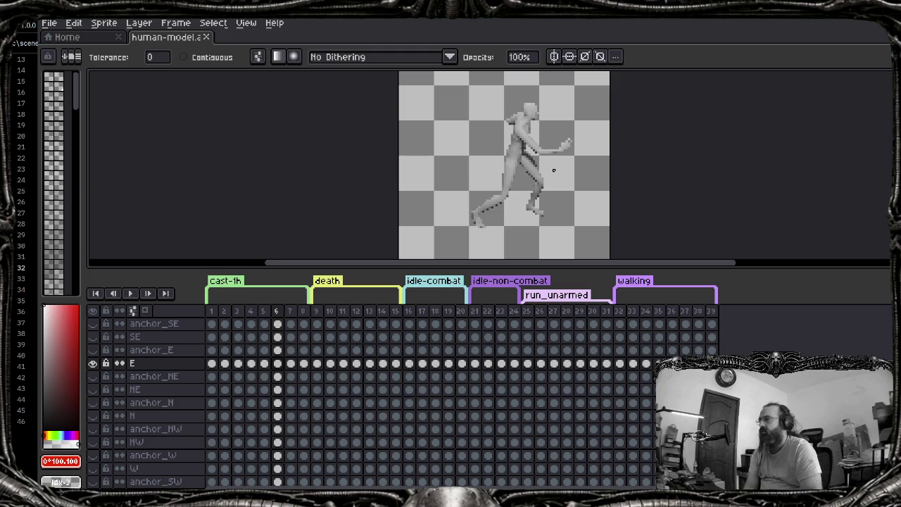
key(Left)
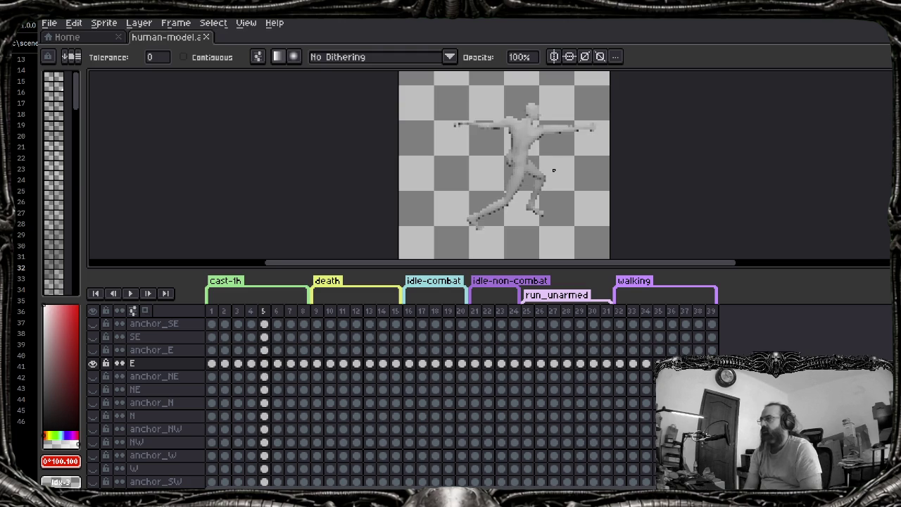
double_click(268, 363)
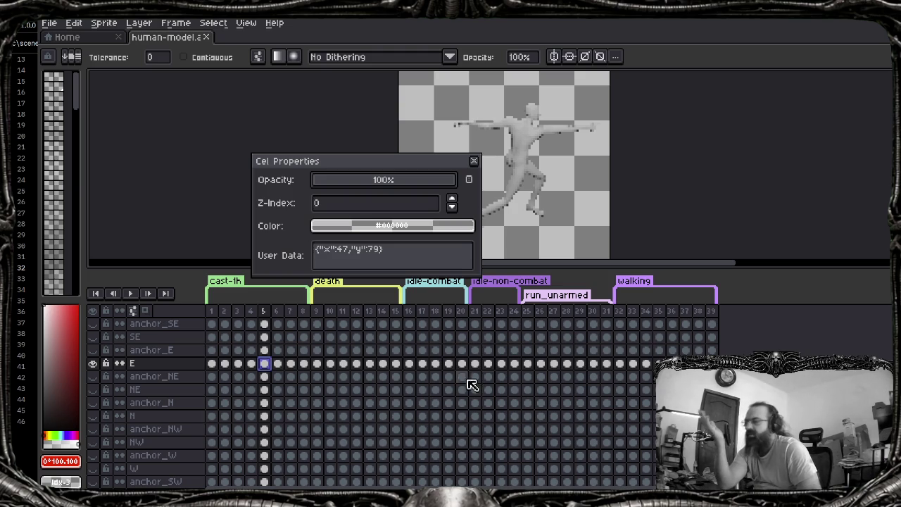
After reading the cel's {"x":47,"y":79} user data, switch back to NOTES.MD in Zed
key(alt+Tab)
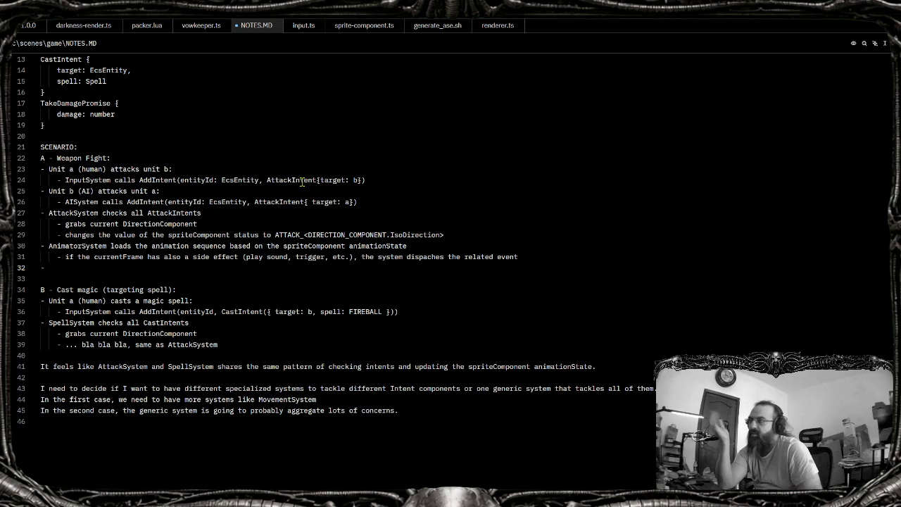
Open spritesheets.ts and scroll through addSpritesheet to the console log style on line 76
click(255, 112)
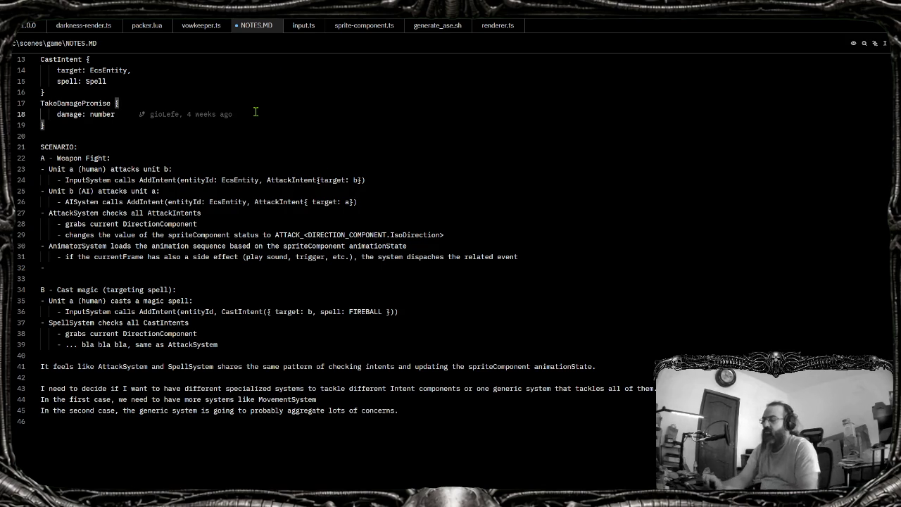
key(ctrl+p)
text(sprites)
key(Down)
key(Return)
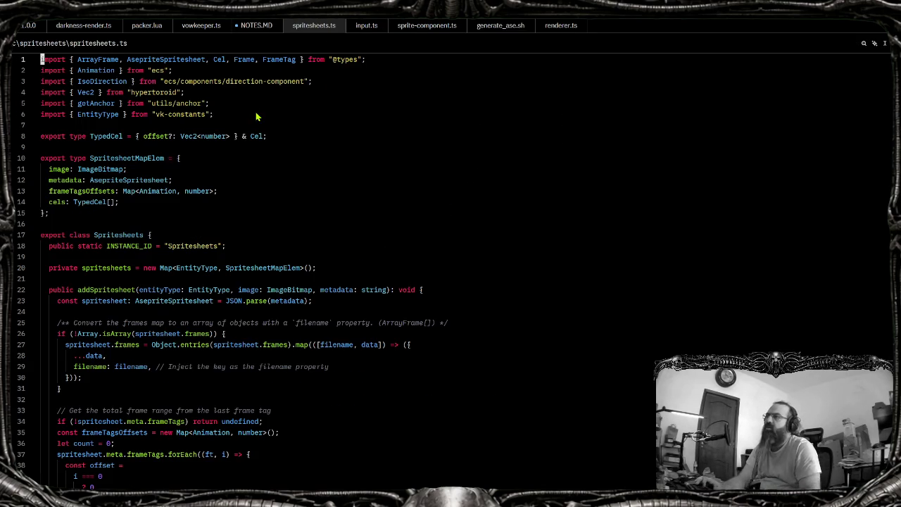
scroll(226, 264, down, 7)
scroll(225, 264, down, 12)
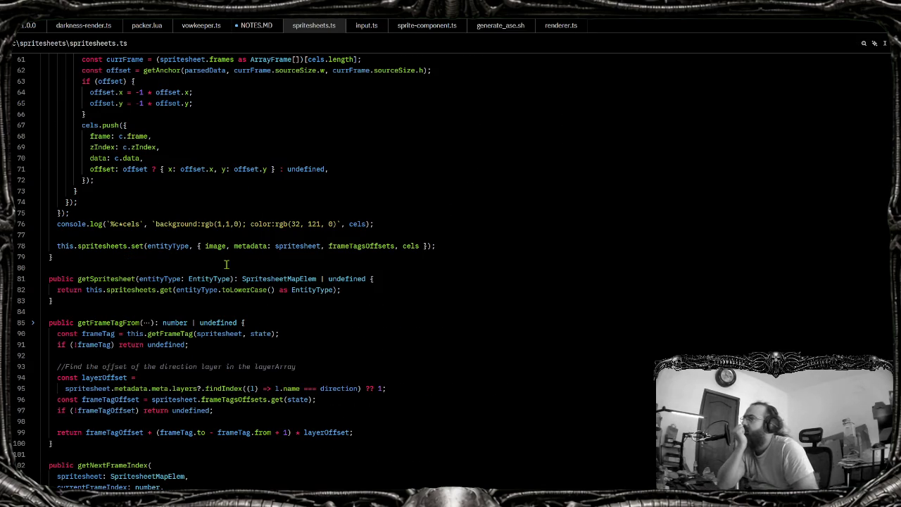
double_click(294, 224)
Cancel a 'rend' file search, scroll back up, and return to the NOTES.MD tab
key(ctrl+p)
text(rend)
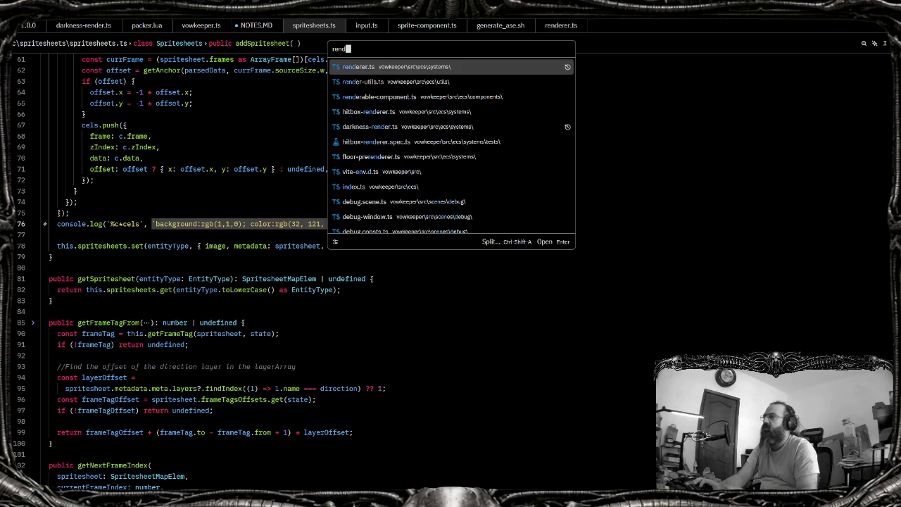
key(Escape)
scroll(294, 229, up, 4)
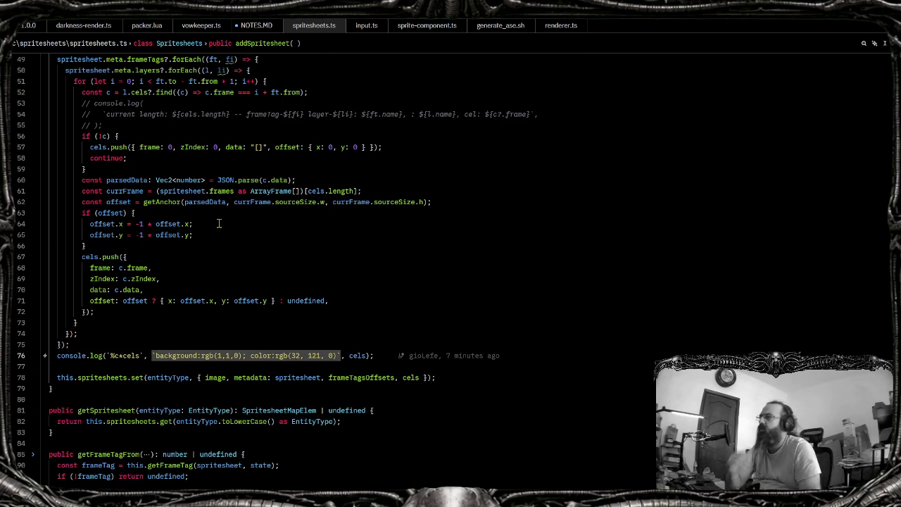
scroll(324, 290, up, 4)
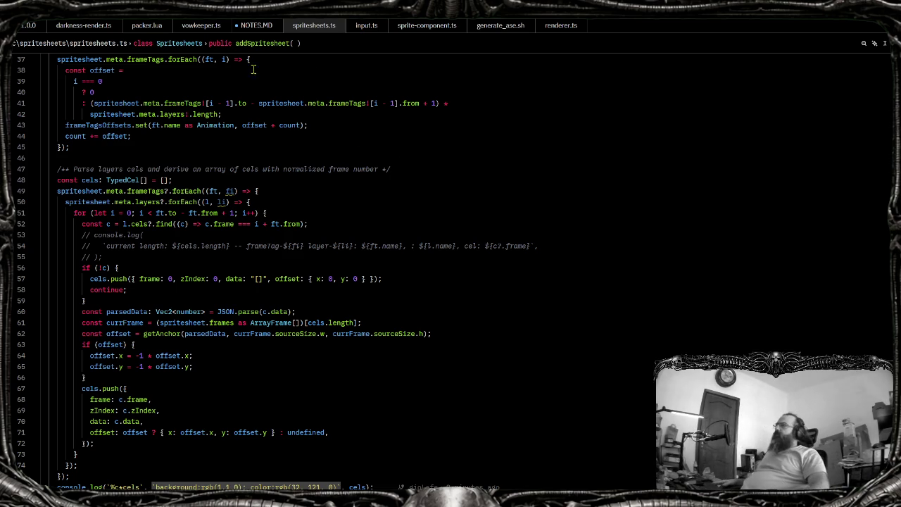
click(263, 31)
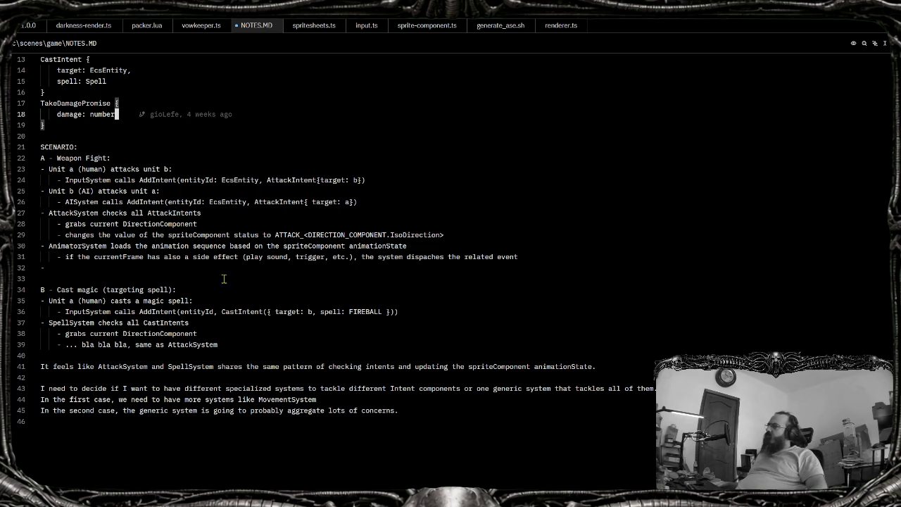
click(267, 281)
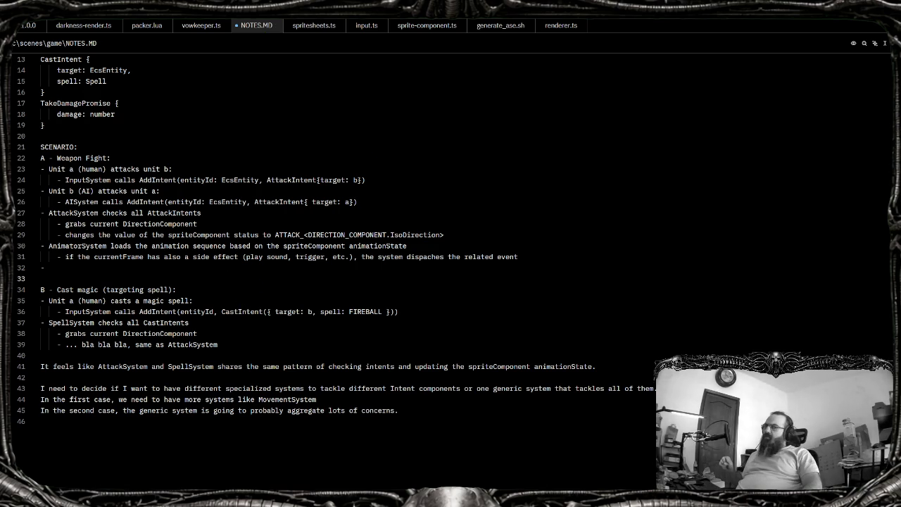
click(244, 257)
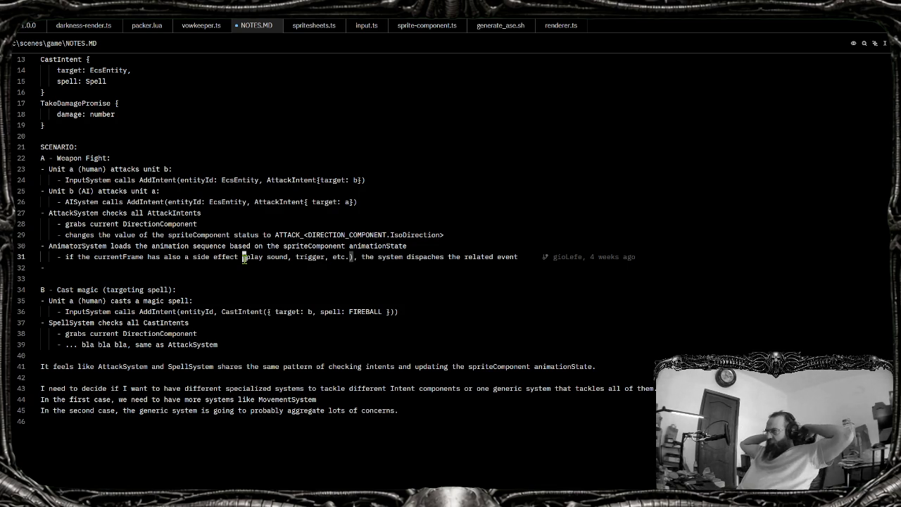
key(Up)
key(Up)
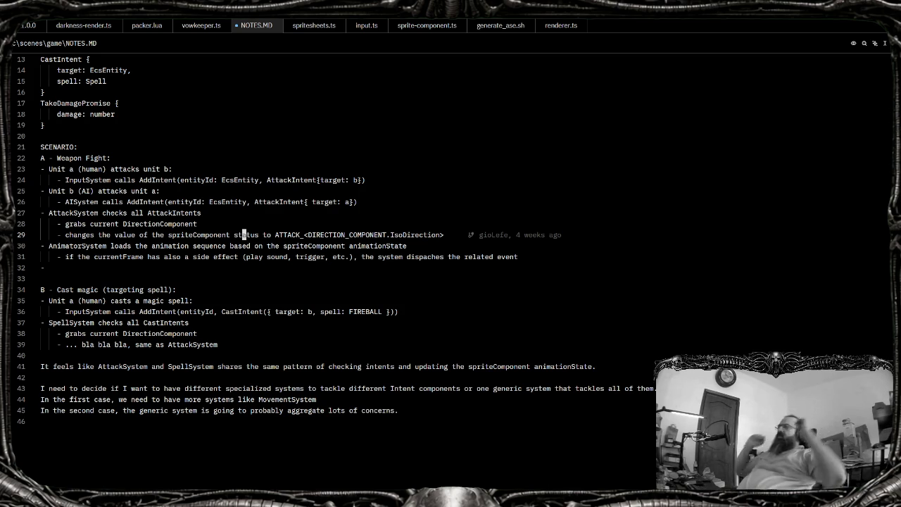
click(57, 257)
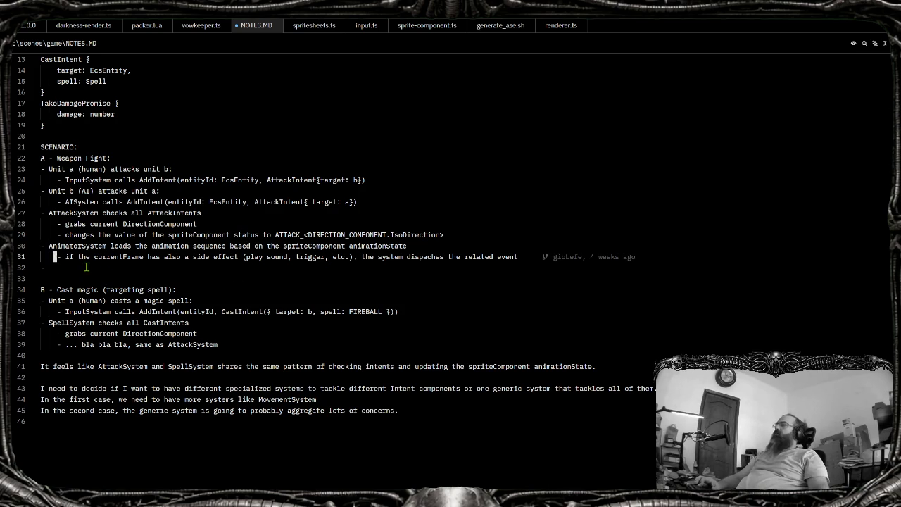
key(shift+End)
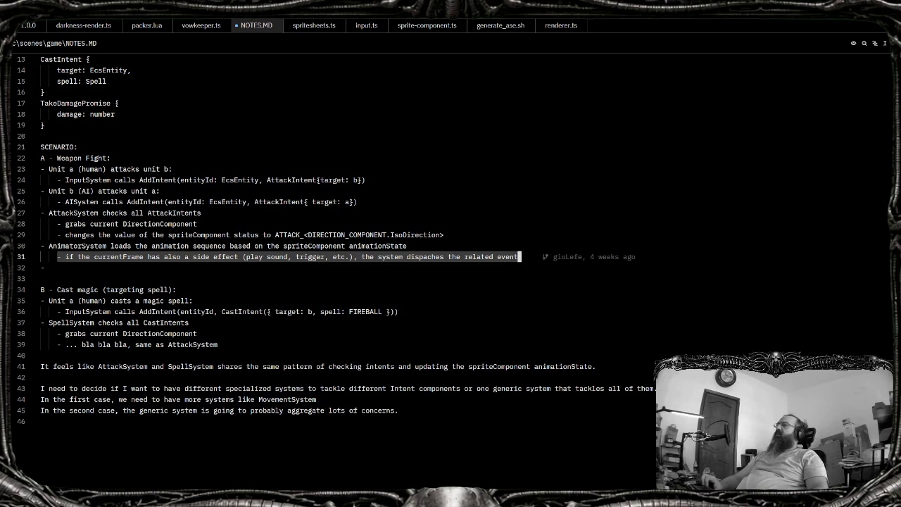
Delete the side-effect sub-bullet and start a 'FrameSideEffectSystem:' bullet on line 32
key(BackSpace)
key(Down)
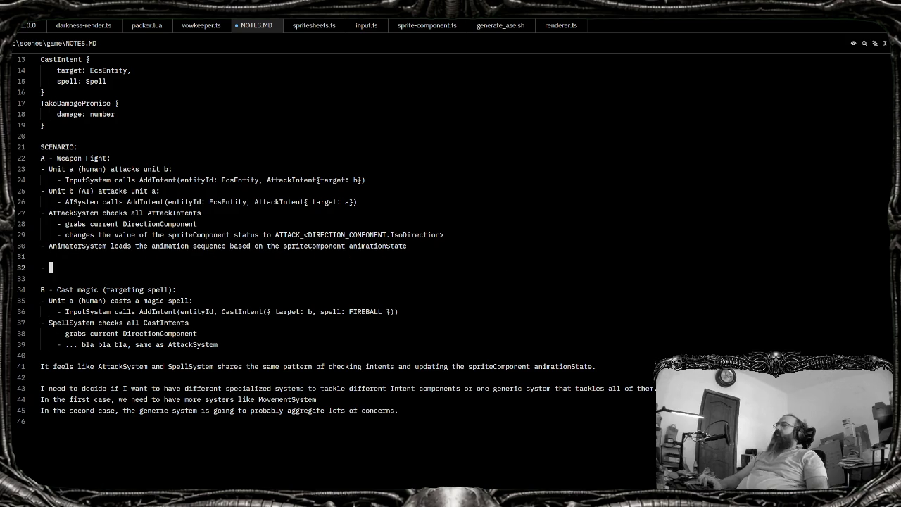
text(FrameSideEffectS)
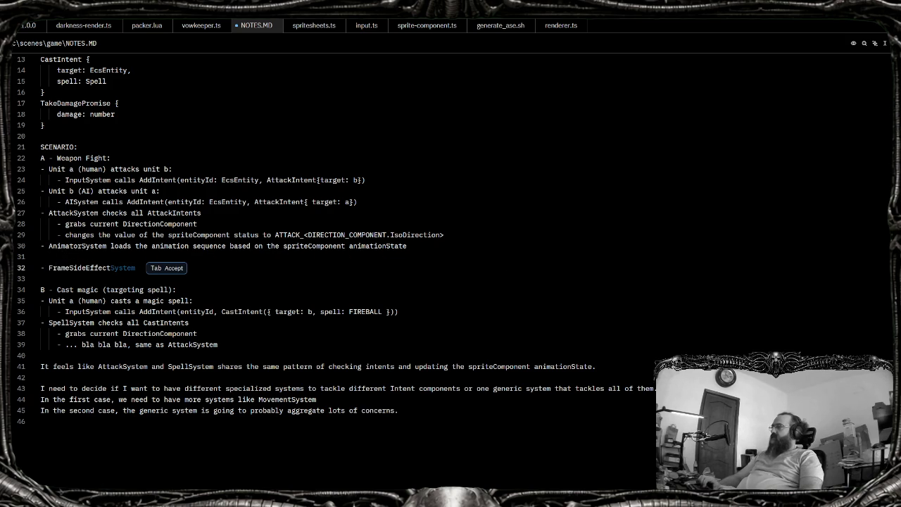
key(Tab)
text(:)
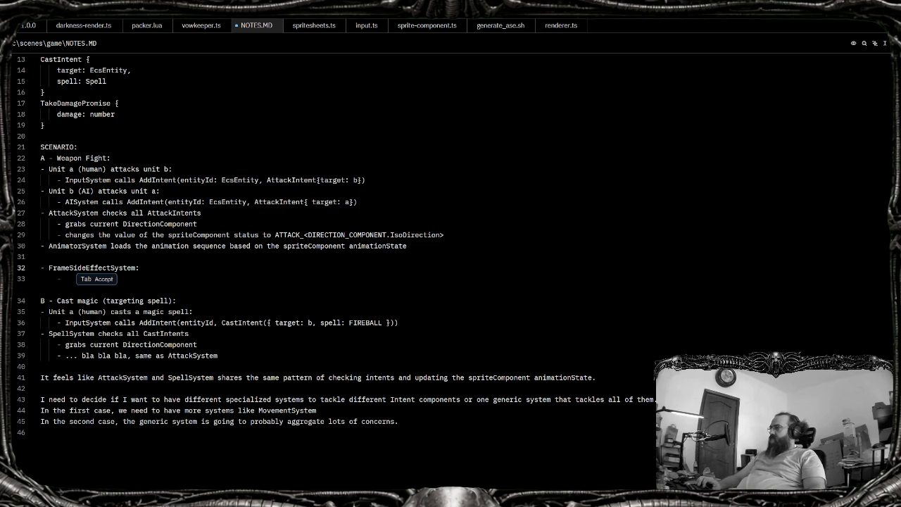
key(Escape)
Add a colon after AnimatorSystem and accept the suggested FrameSideEffectSystem description
key(k)
key(k)
key(k)
text(bhi:)
key(Escape)
key(j)
key(S)
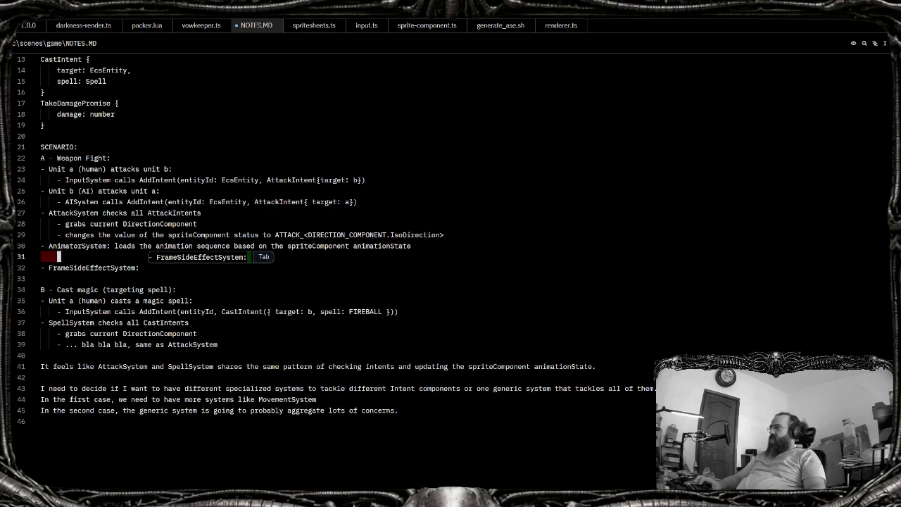
key(Tab)
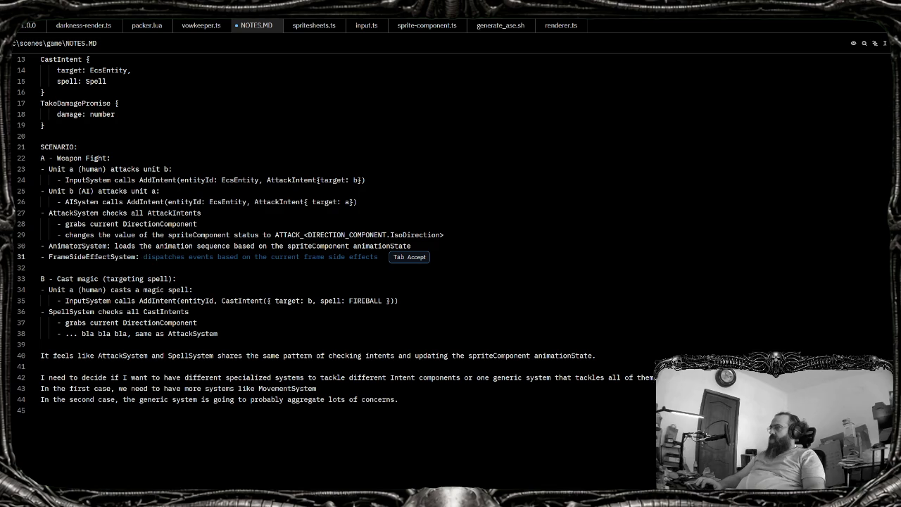
key(Tab)
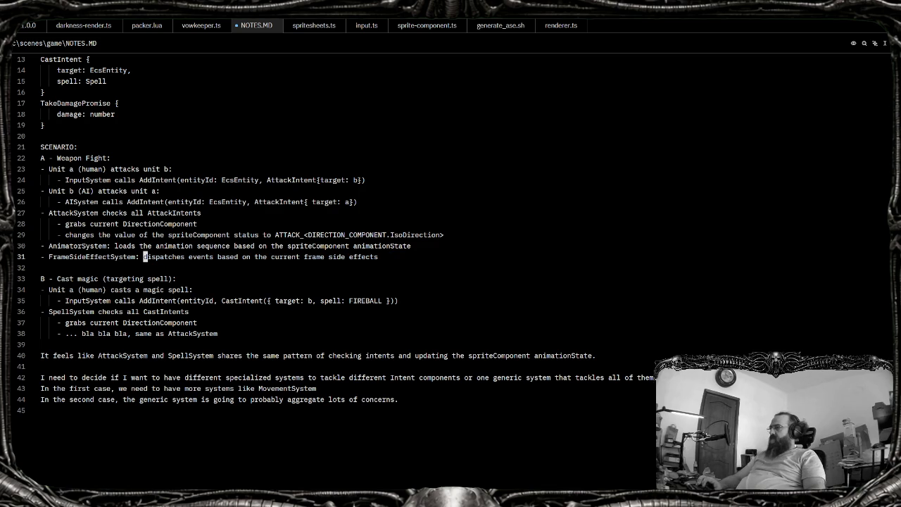
key(Up)
key(Up)
key(Up)
Add a PREREQUIREMENTS: heading above SCENARIO and begin its note 'In aseprite, we have to manually set the'
key(Up)
key(Up)
key(Up)
key(Return)
key(Return)
key(Up)
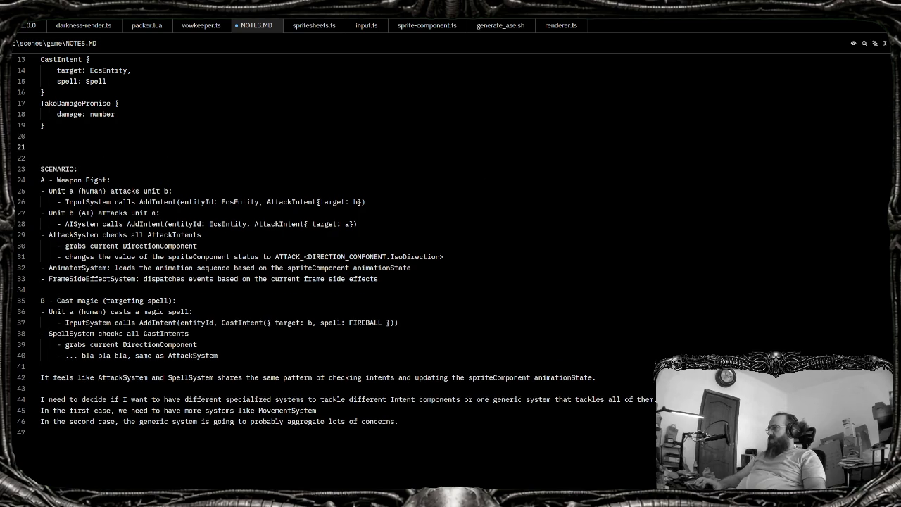
text(PREREQUIREMENTS:)
key(Return)
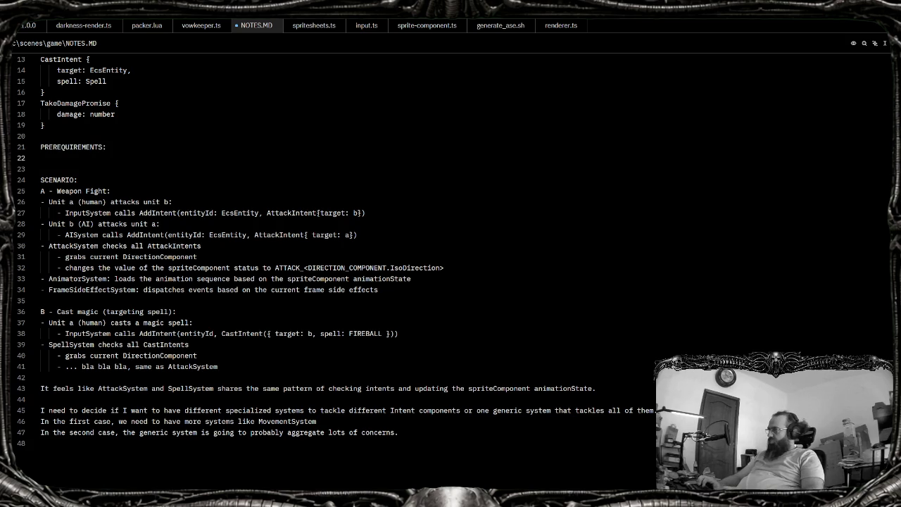
key(Return)
text(I n)
text(n aseprite, we have to )
text(manually set)
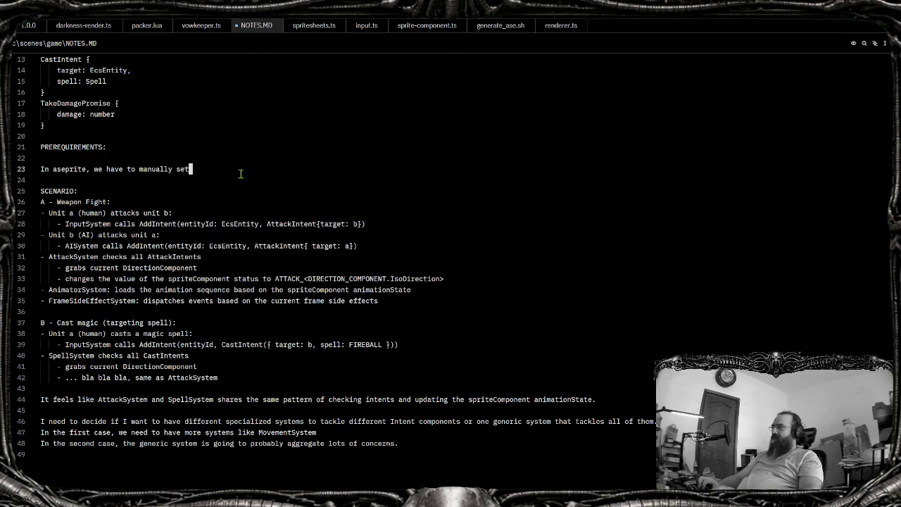
text(the )
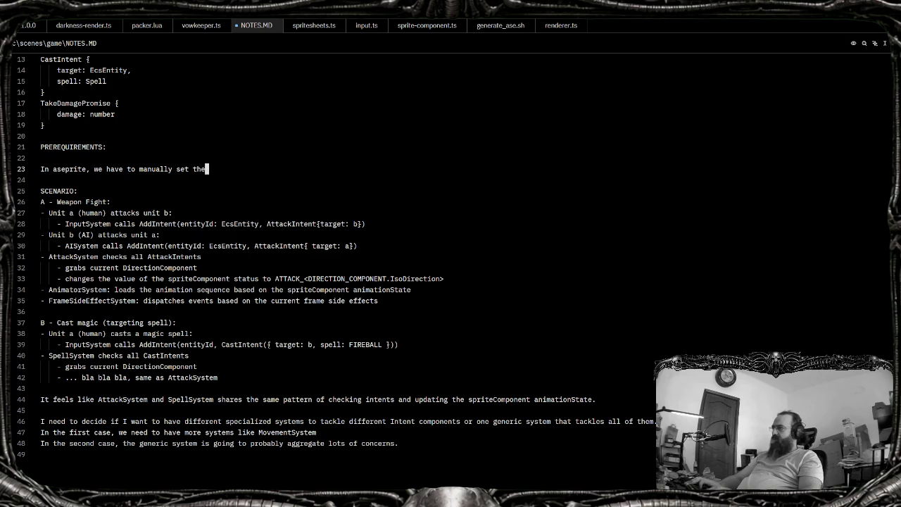
text(manuall)
Finish line 23 as 'In aseprite, we have to manually set the side effect on a cel.'
key(BackSpace)
text(y)
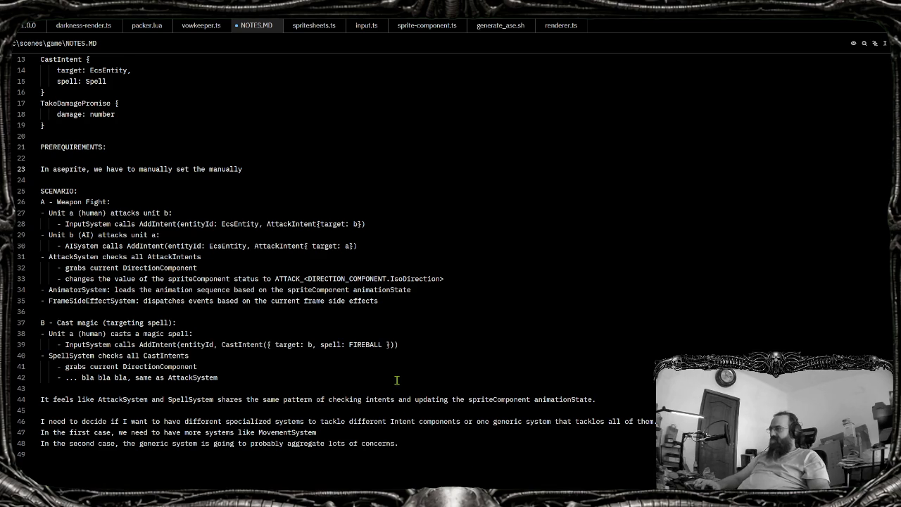
click(404, 297)
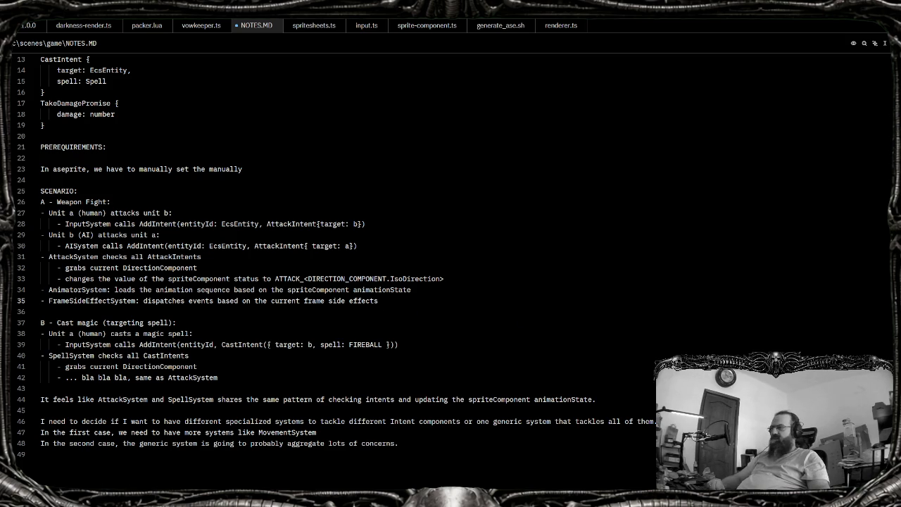
click(318, 315)
click(395, 302)
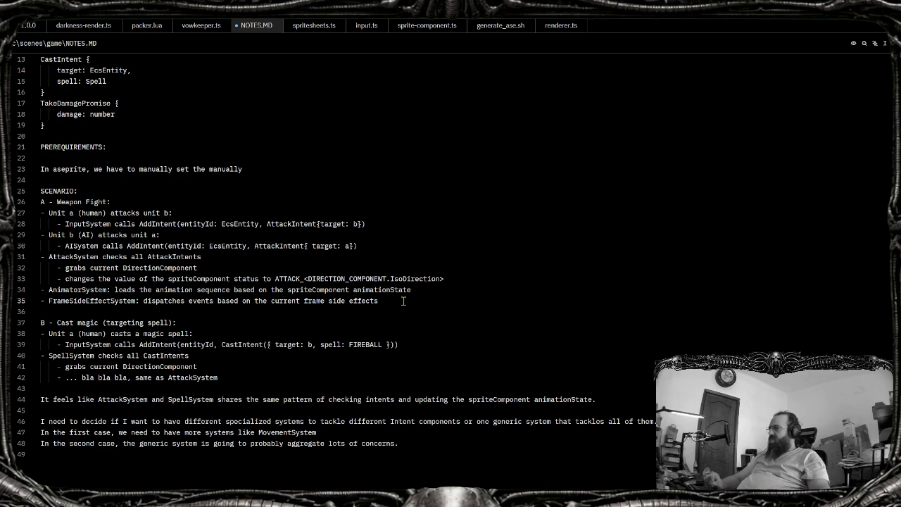
key(Up)
key(Up)
key(Up)
key(Up)
key(Up)
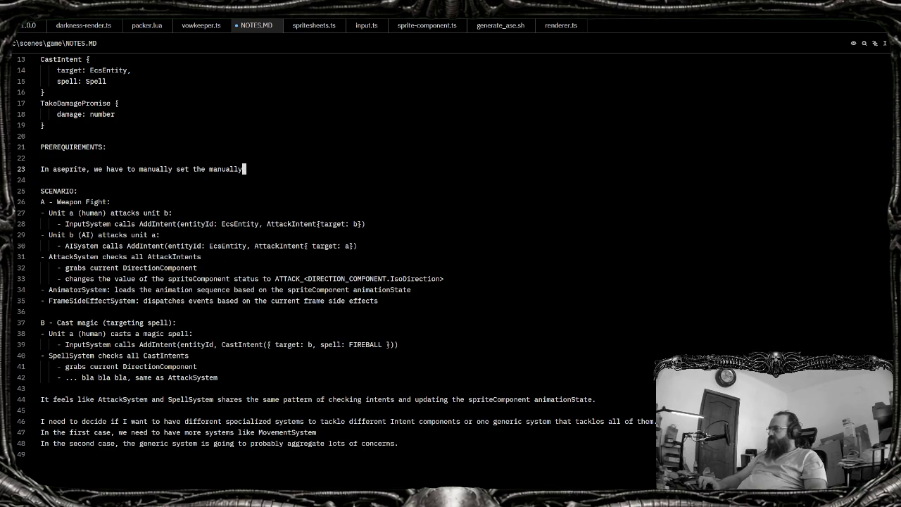
key(ctrl+BackSpace)
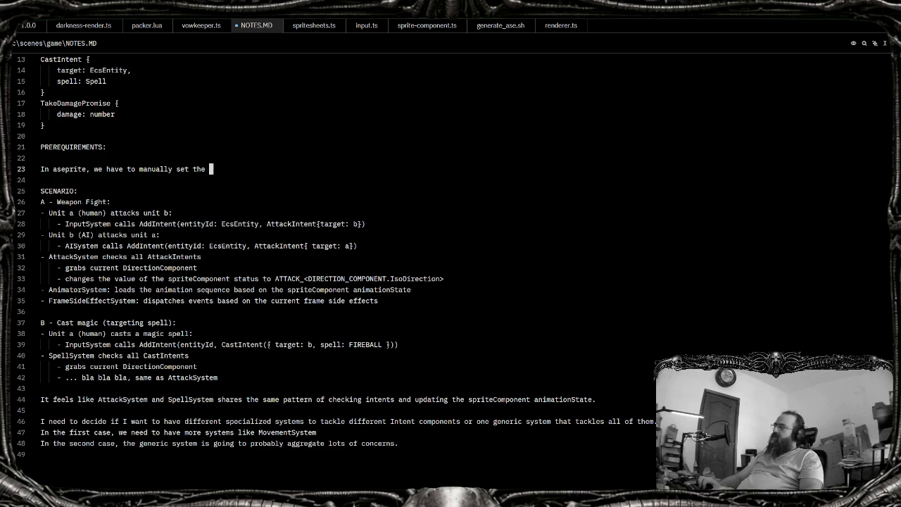
text(side effect on a)
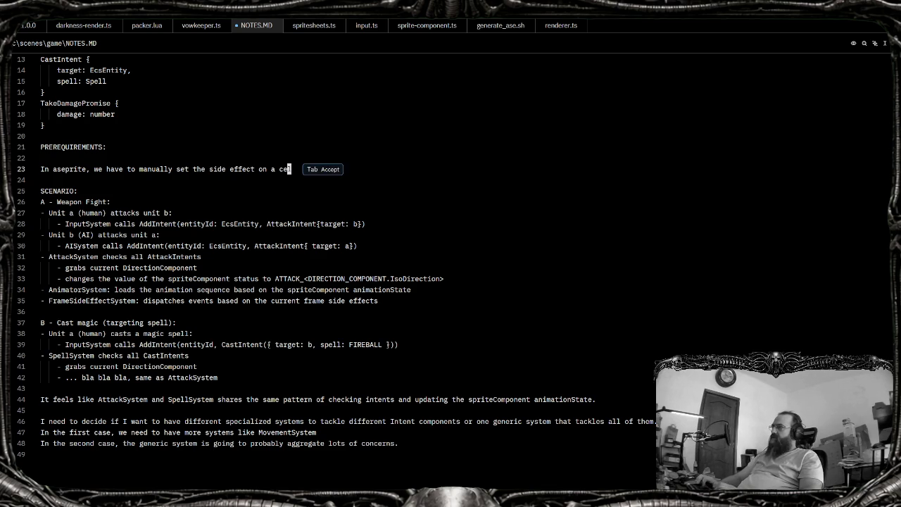
text( cel.)
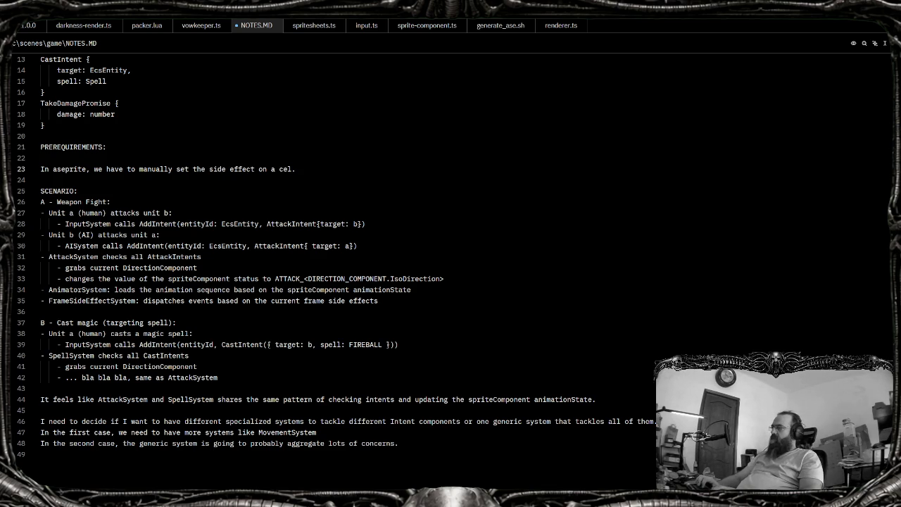
Add a line saying side effects are parsed and stored in the spritesheets registry (Spritesheets.ts) in the cels array
key(Return)
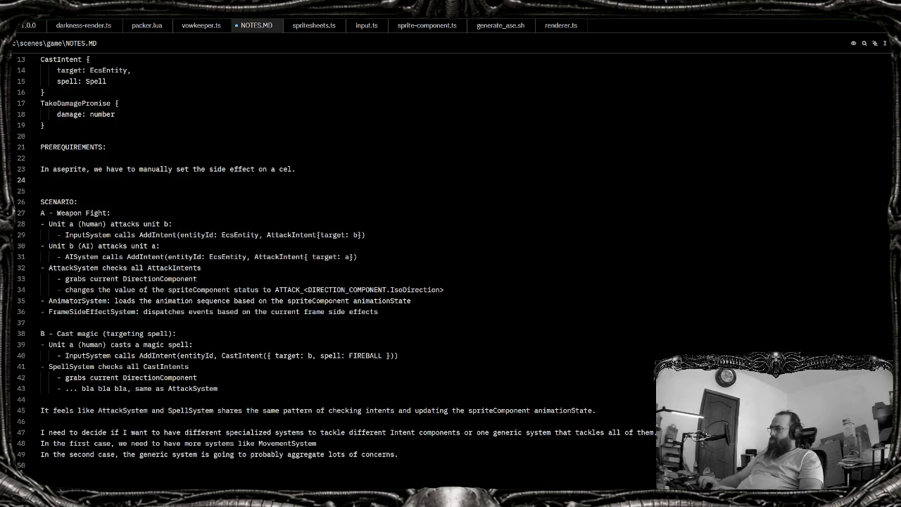
text(The side effects would be picked up, parsed and )
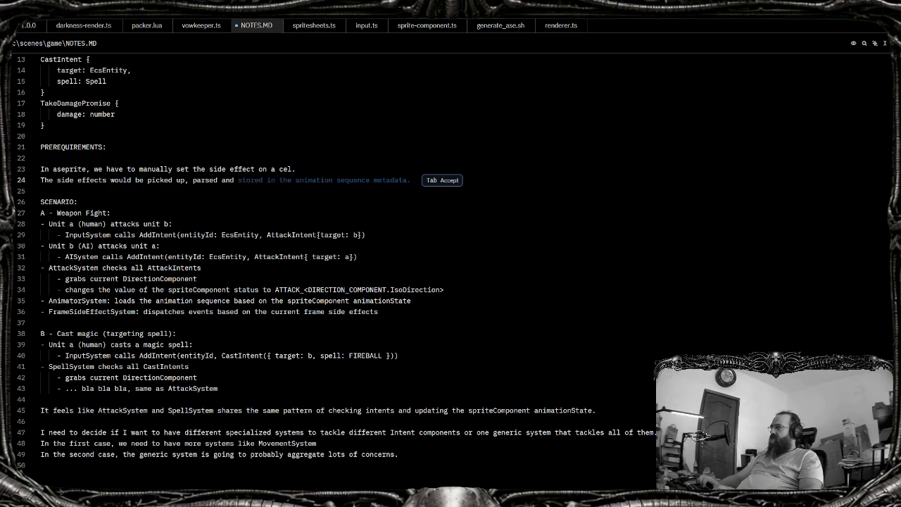
text(stored )
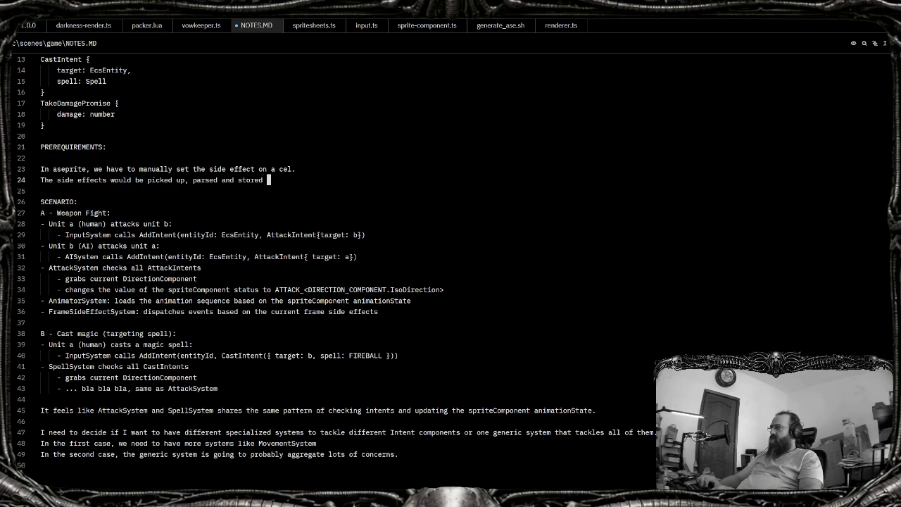
text(in the spritesheets )
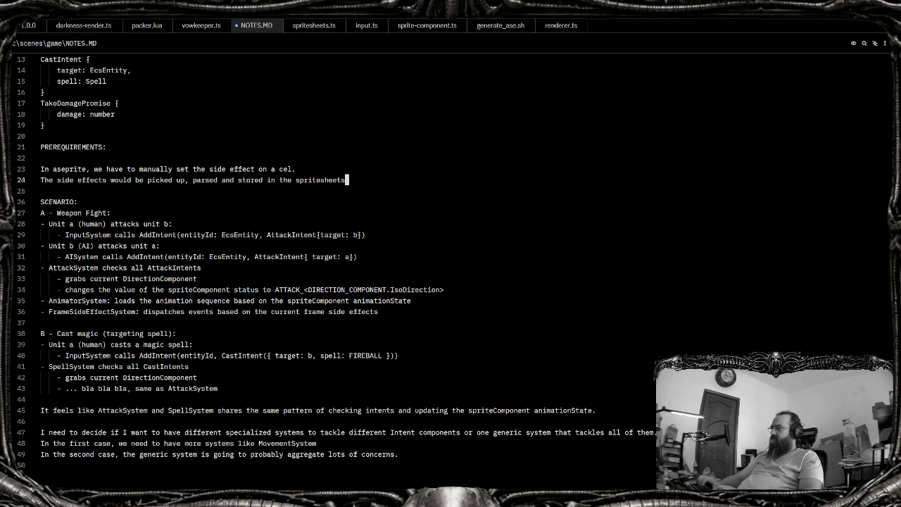
text(registry (Spritesheets.ts))
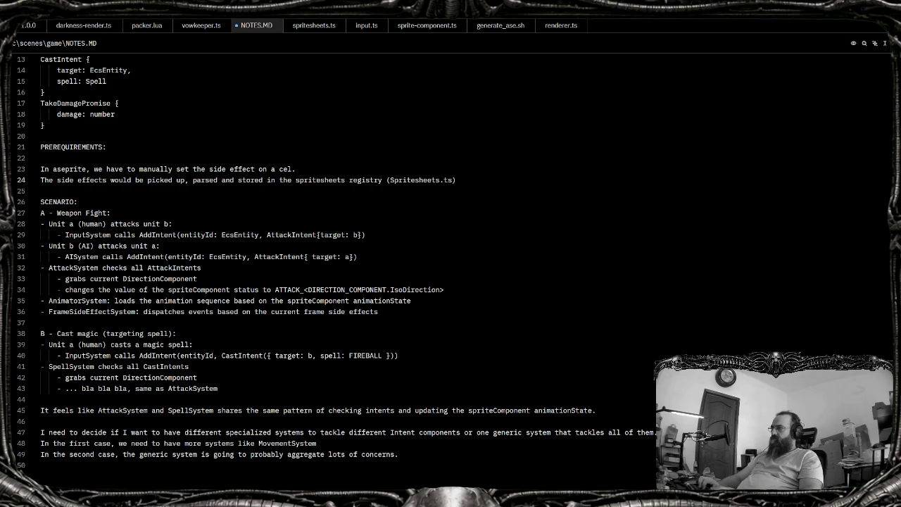
text(, following the same pattern of)
key(BackSpace)
key(BackSpace)
key(ctrl+BackSpace)
key(ctrl+BackSpace)
key(ctrl+BackSpace)
key(ctrl+BackSpace)
text(in the )
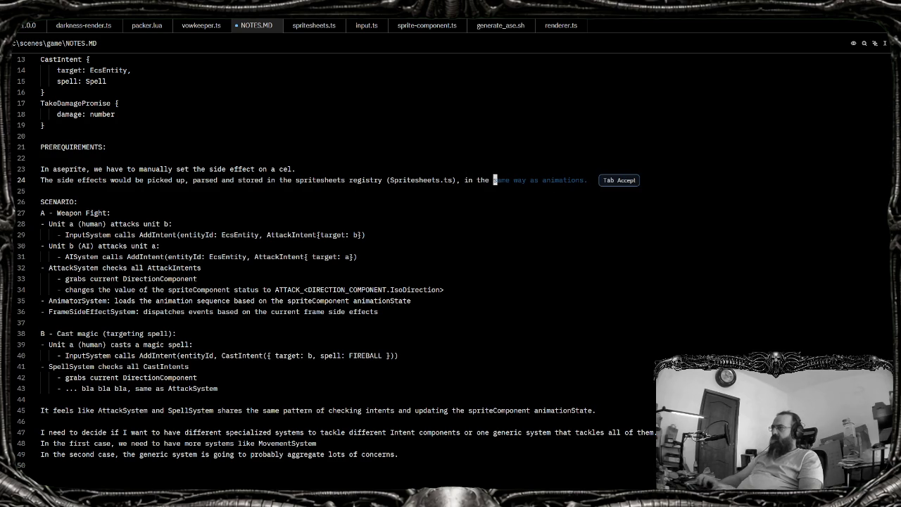
text(cels array)
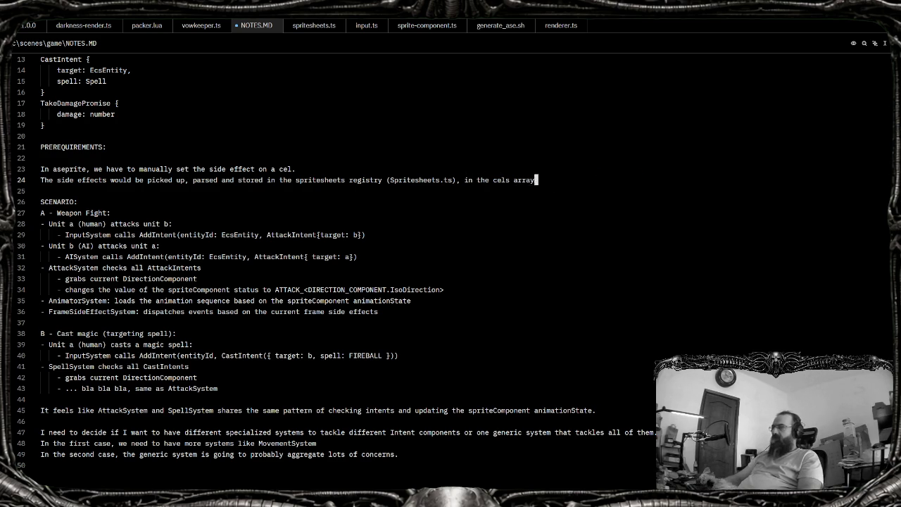
key(ctrl+Tab)
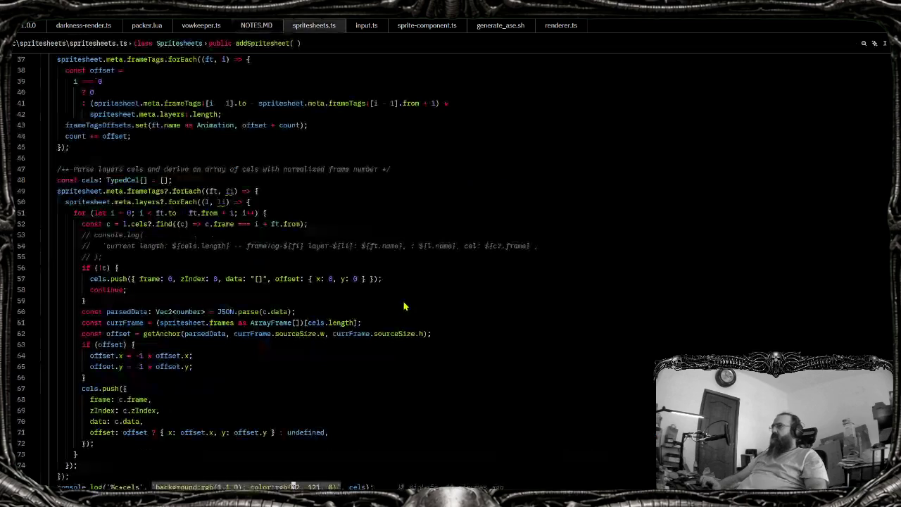
Inspect the cels.push zIndex and data entries in spritesheets.ts, then return to Aseprite
click(95, 388)
key(End)
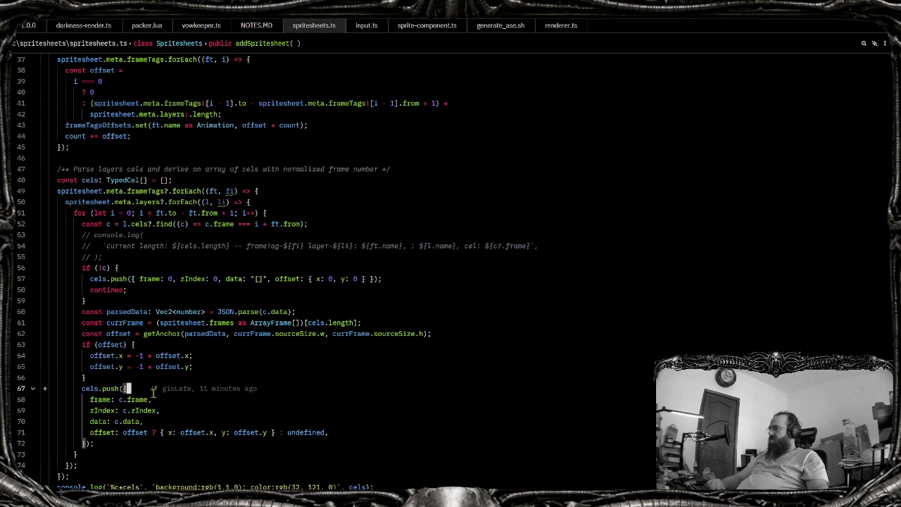
click(175, 410)
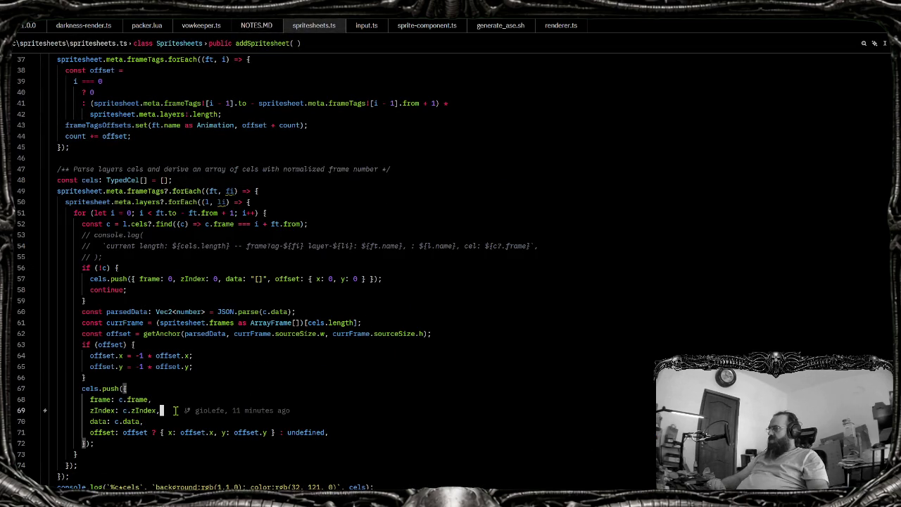
click(145, 421)
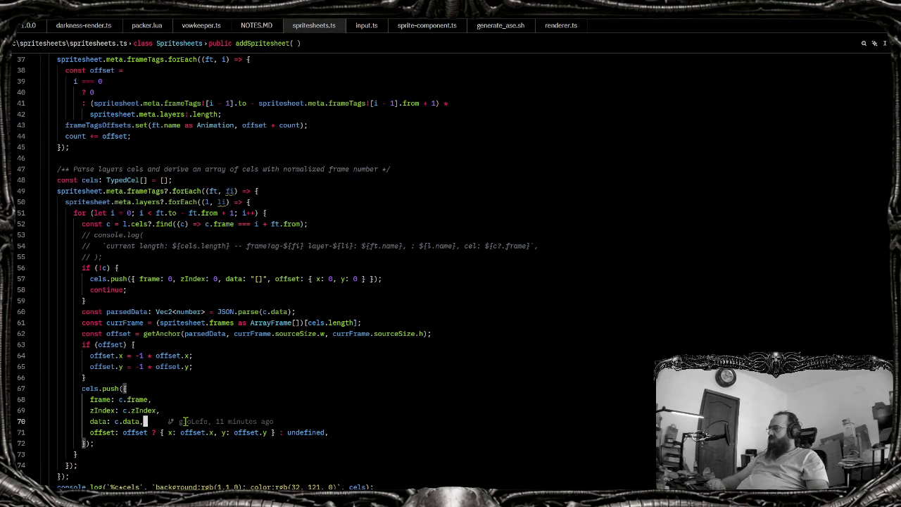
click(342, 398)
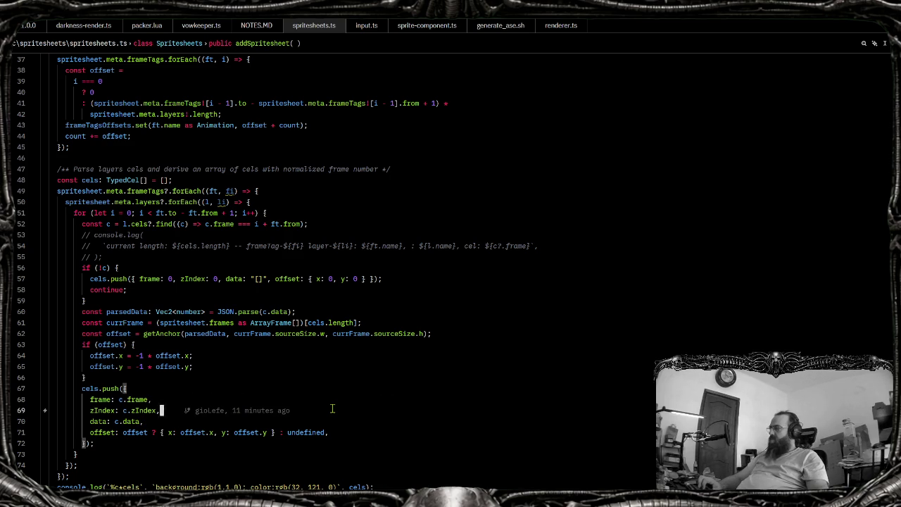
key(alt+Tab)
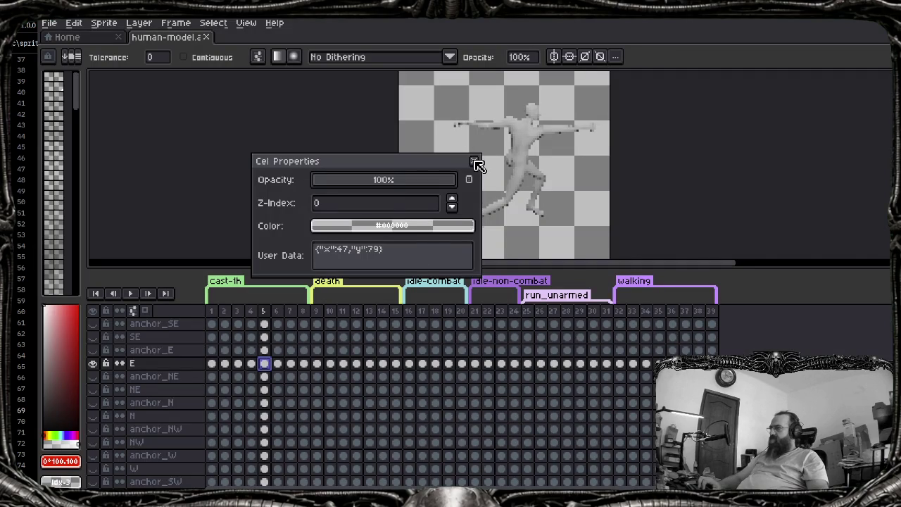
Wrap the cel's existing coordinates in an "anchor" object in the User Data
click(427, 256)
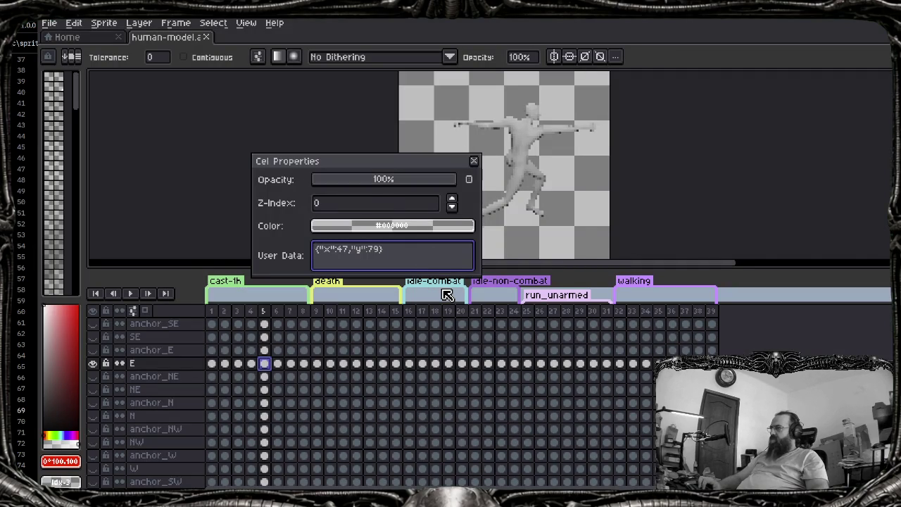
key(Return)
key(Tab)
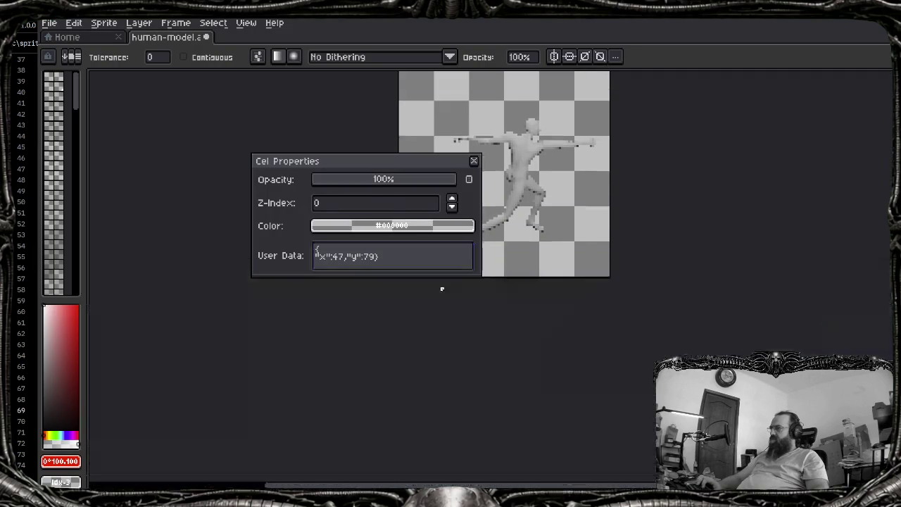
key(Tab)
click(419, 263)
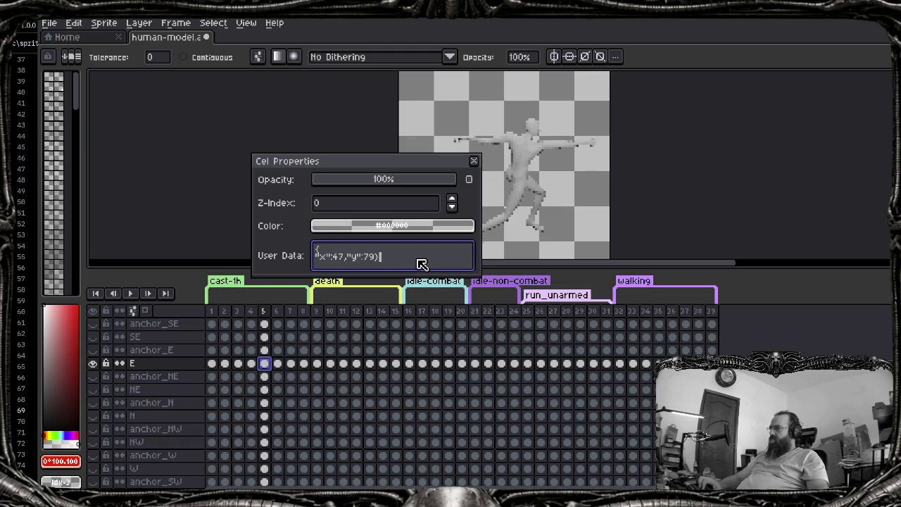
text("anchor":{)
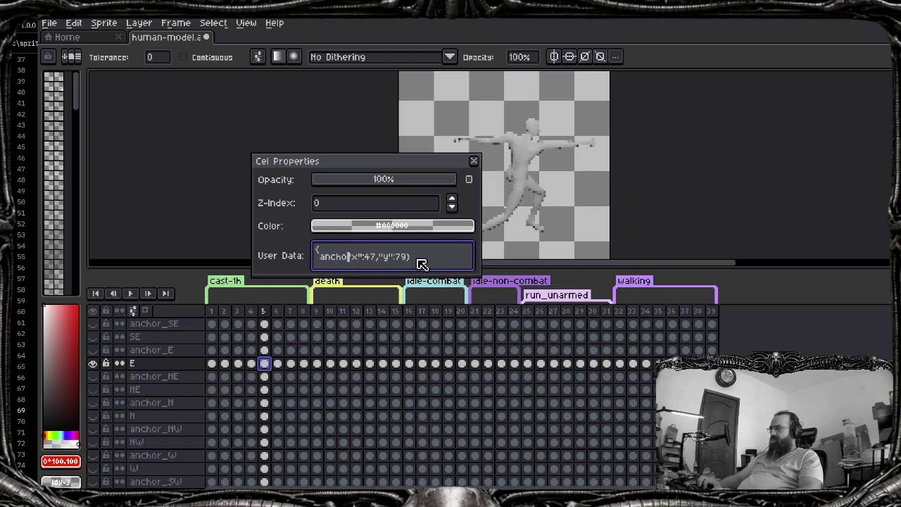
text(")
key(Right)
key(Right)
key(Right)
text(":)
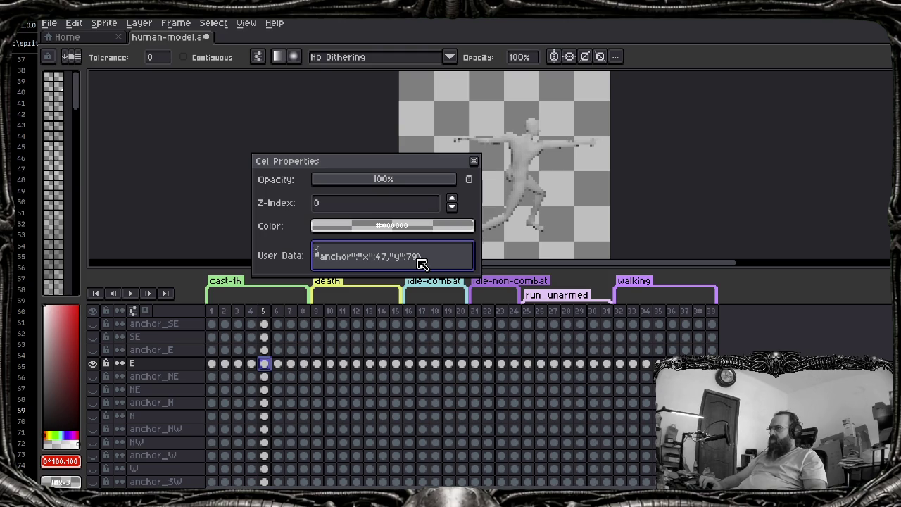
text({)
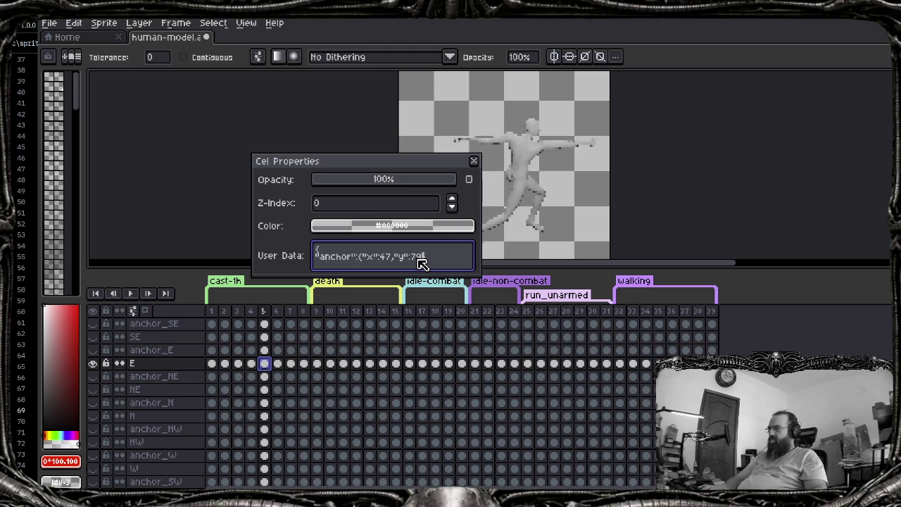
text(},)
key(Return)
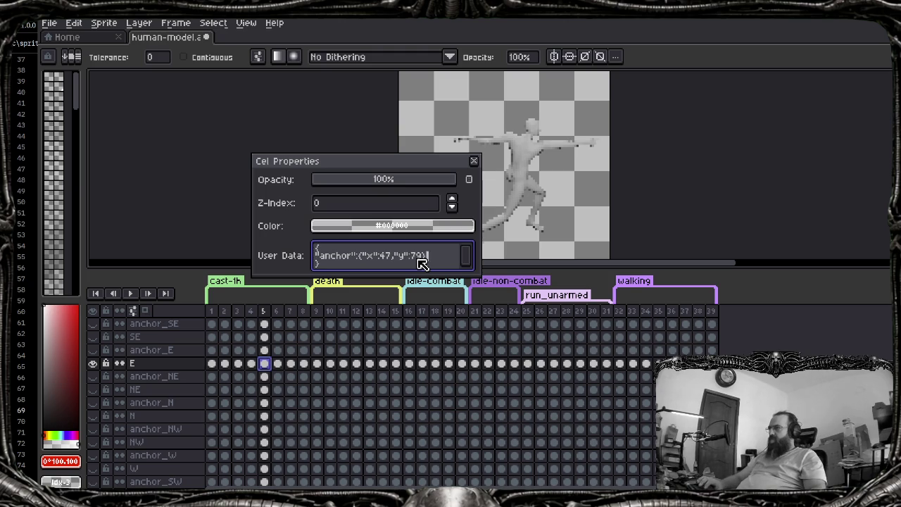
key(Return)
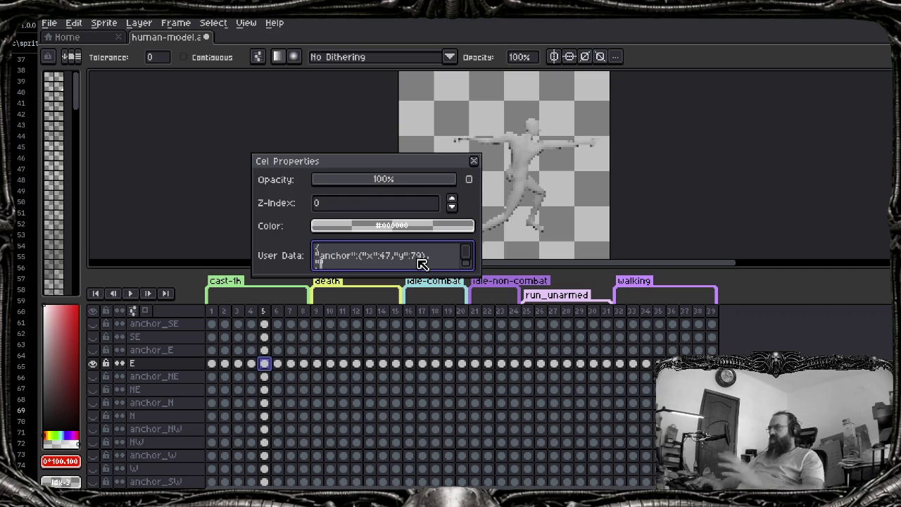
Add a "playSound" field and an empty "cast": { } object below the anchor
text("playSound":)
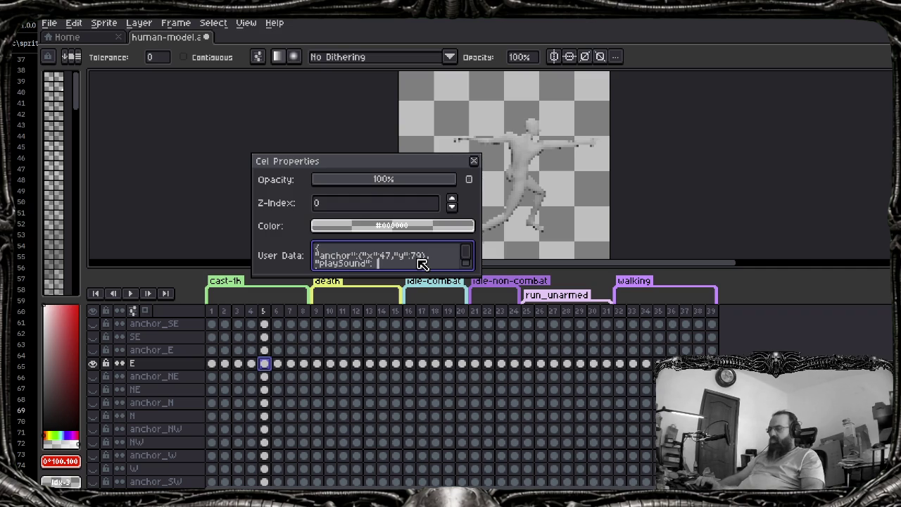
text(,)
key(Return)
text(")
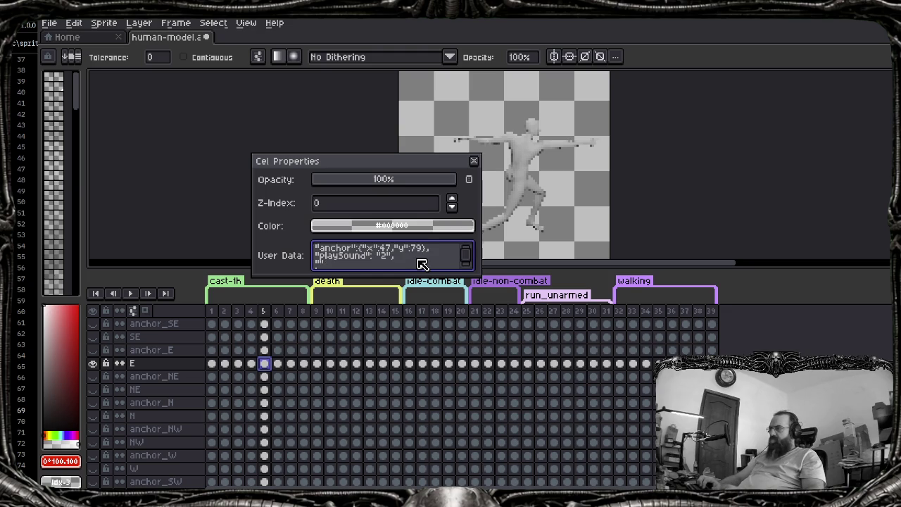
text(cast")
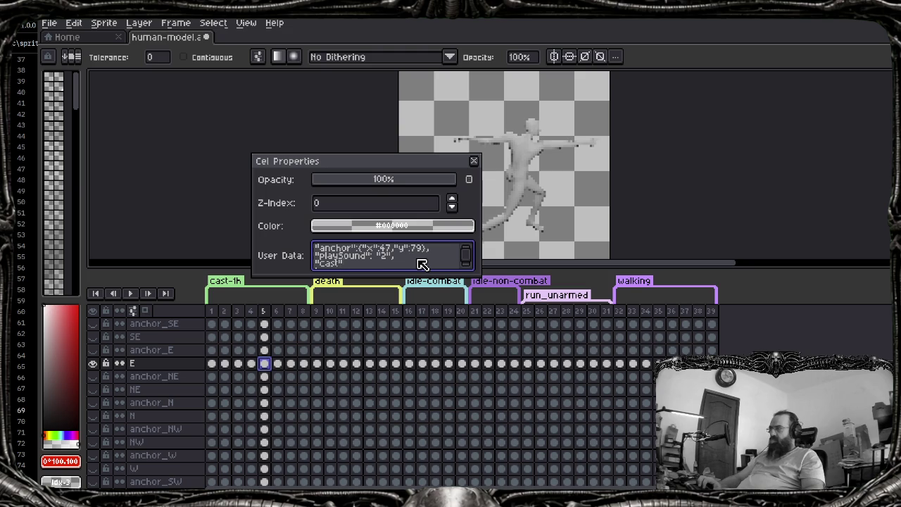
text(: ")
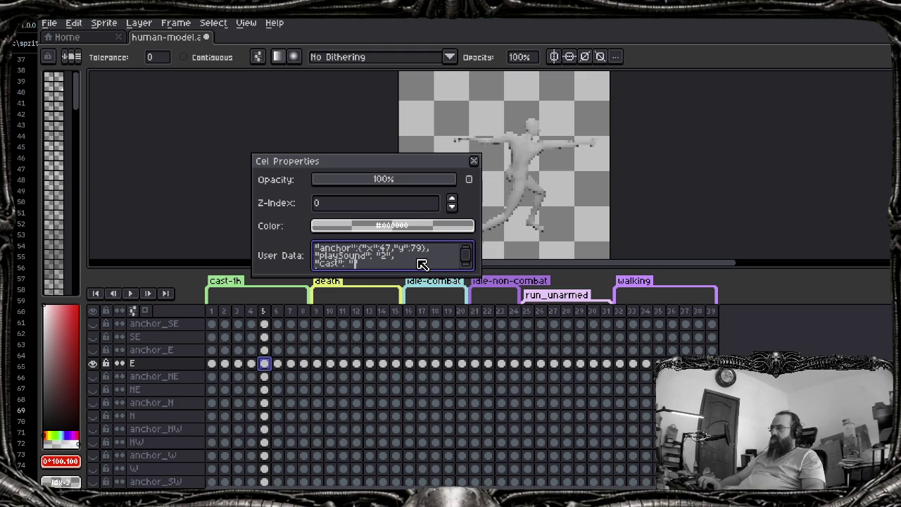
text(P)
key(BackSpace)
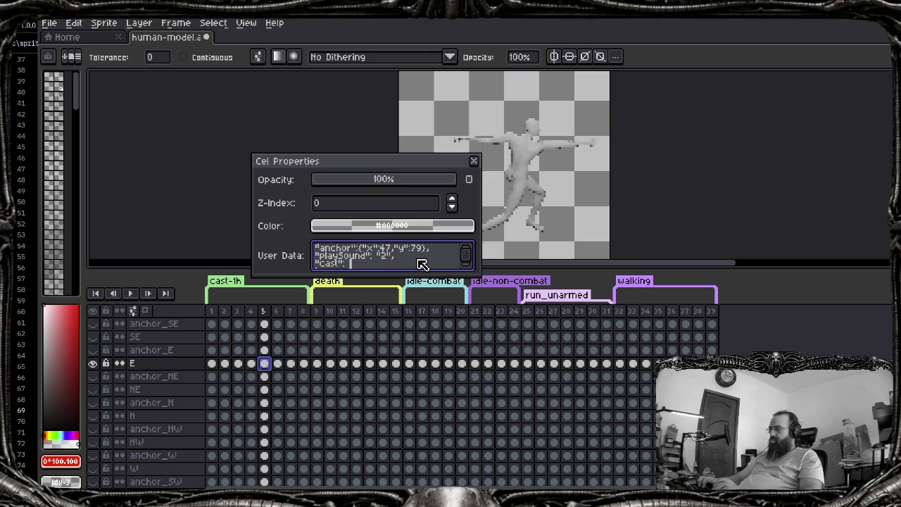
text({)
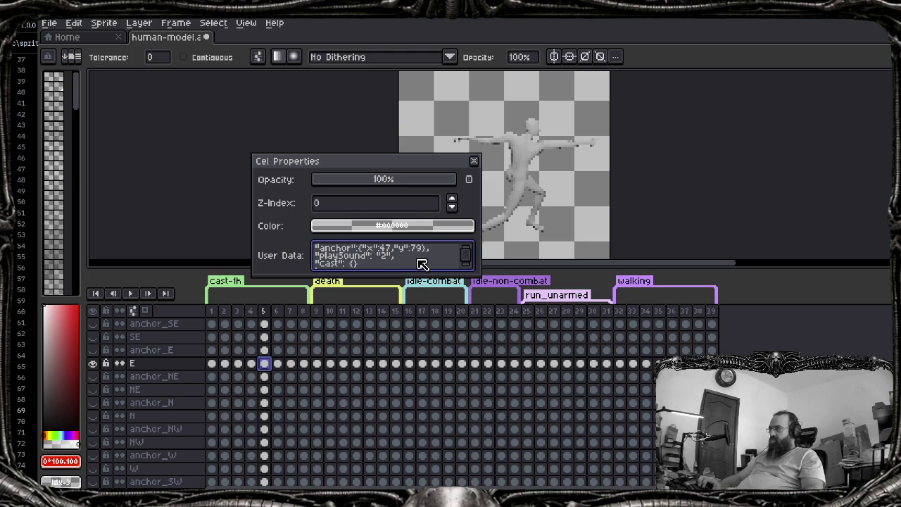
key(Return)
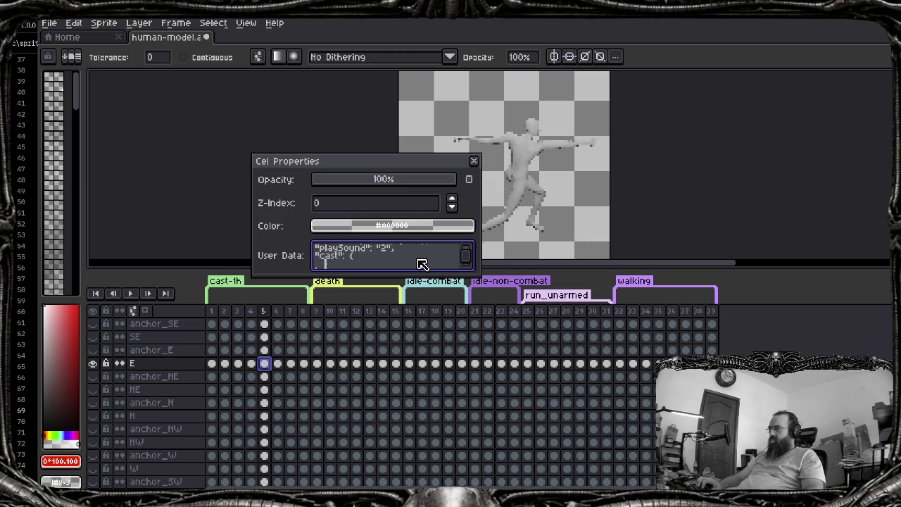
Indent the anchor and playSound lines and copy the whole user data JSON
key(Up)
key(Up)
key(Up)
key(Down)
key(Down)
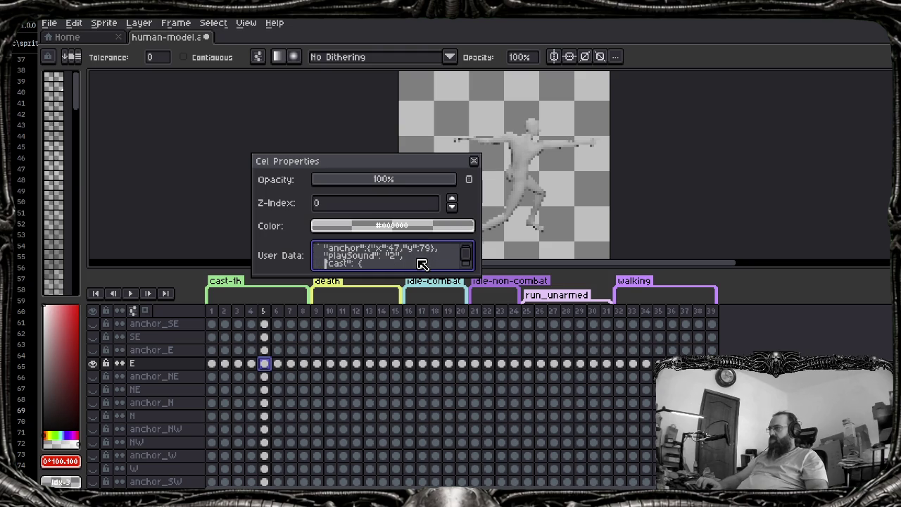
key(Down)
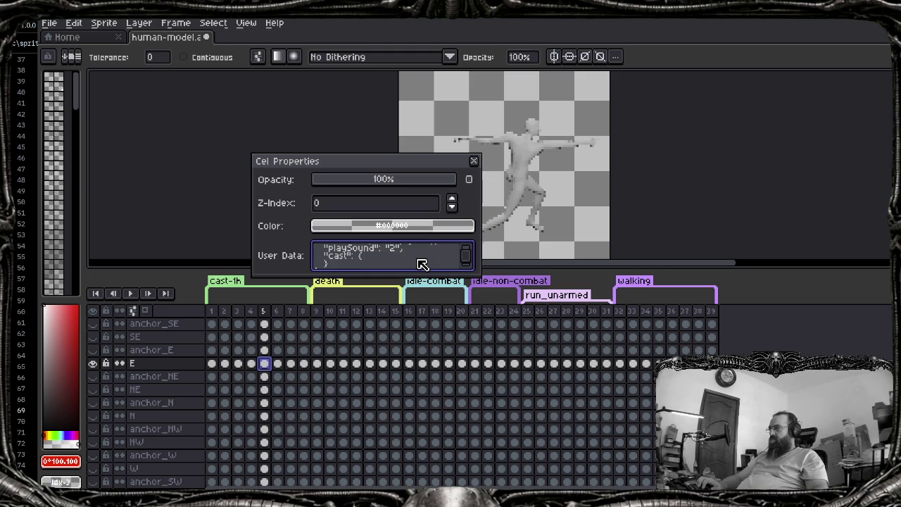
key(ctrl+a)
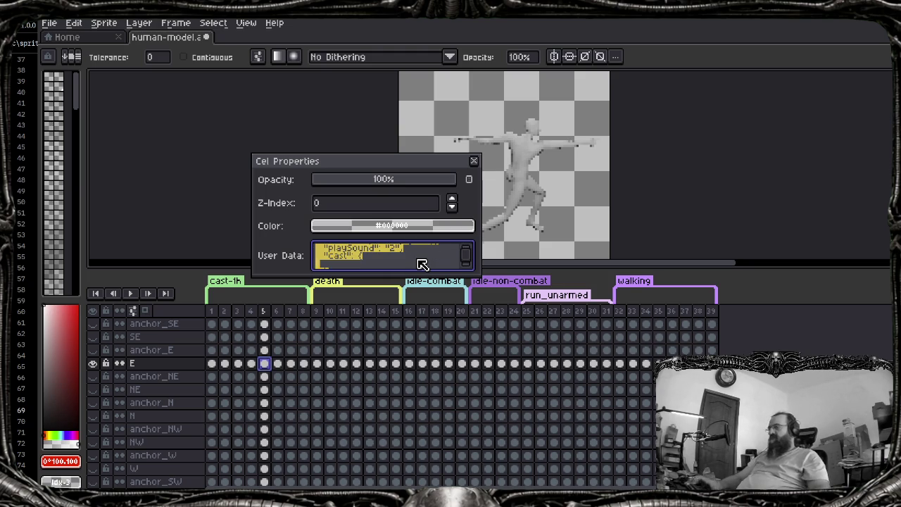
key(ctrl+c)
key(alt+Tab)
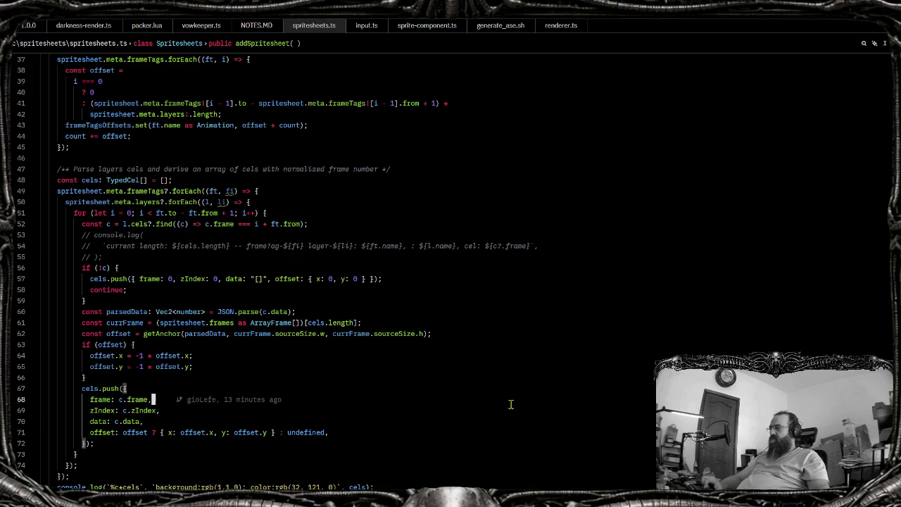
Paste the cel user data JSON into a new untitled Zed buffer, then close Aseprite's cel properties
key(ctrl+n)
key(ctrl+v)
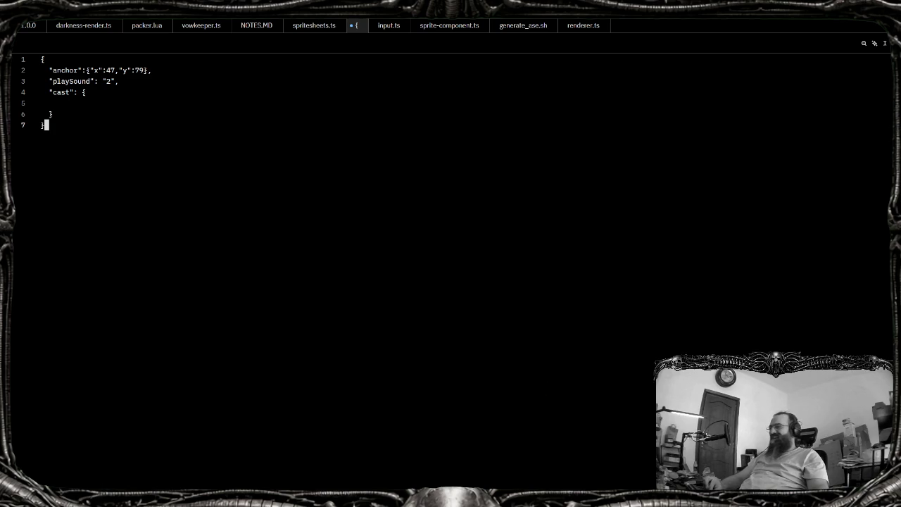
key(alt+Tab)
click(473, 161)
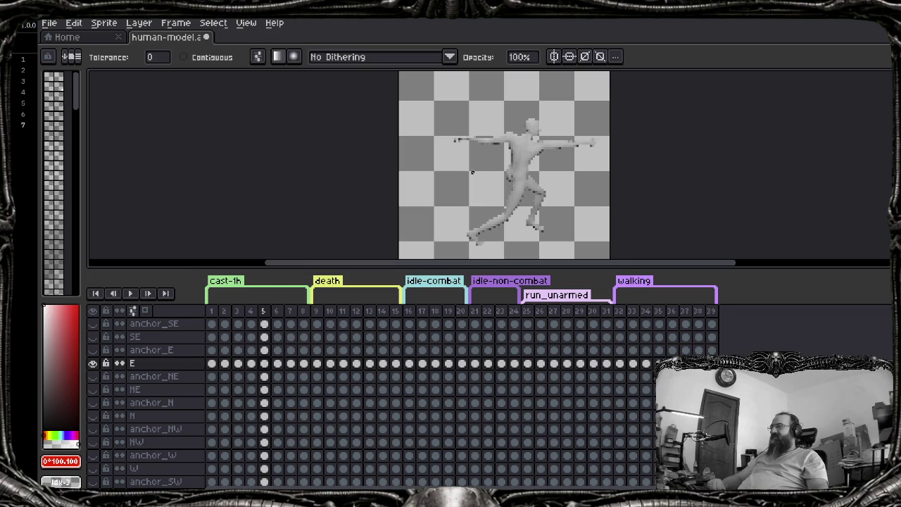
Play the animation, then step from frame 1 to the frame 5 cast pose and return to Zed
key(Return)
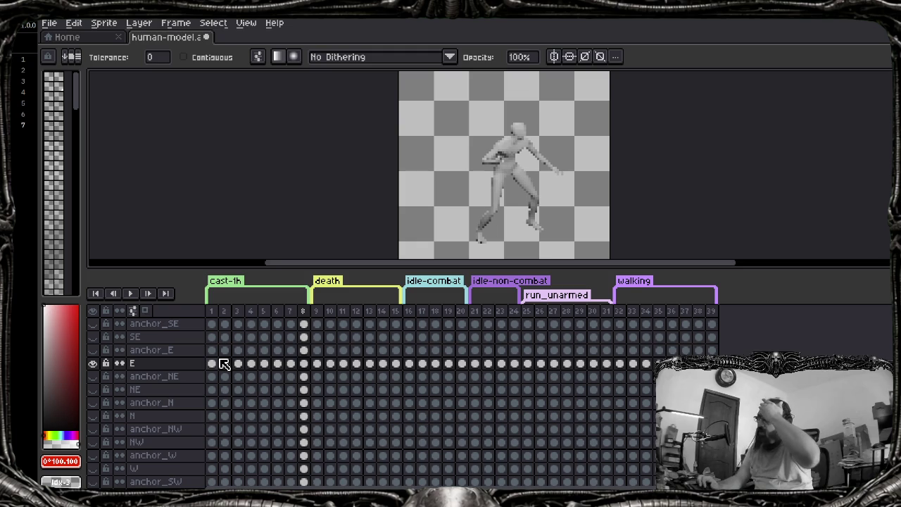
key(Home)
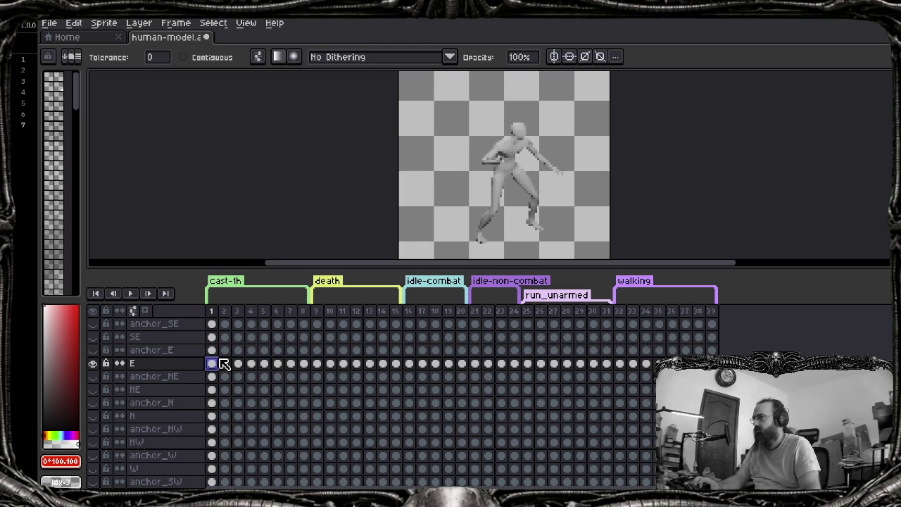
key(Right)
key(Right)
key(Right)
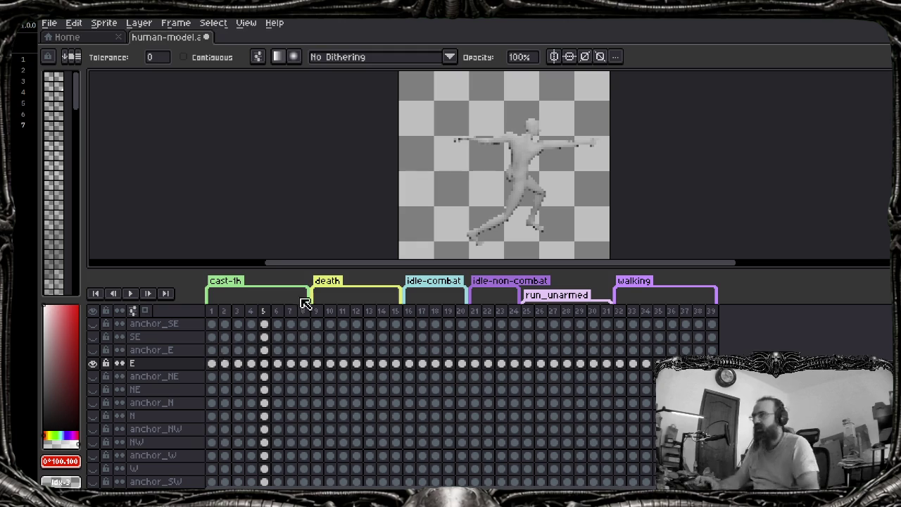
key(alt+Tab)
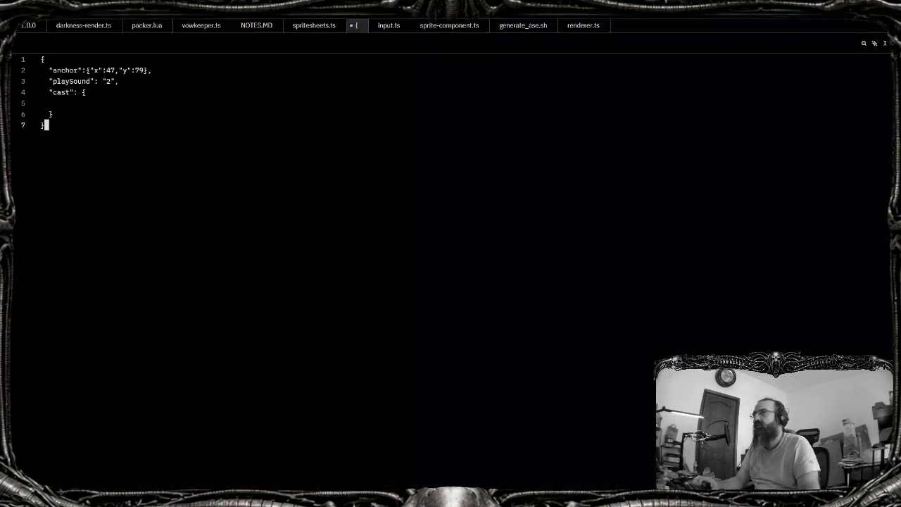
Set the untitled buffer's language to JSON via the language selector toggle command
key(Up)
key(Up)
key(Up)
key(End)
key(Up)
key(Down)
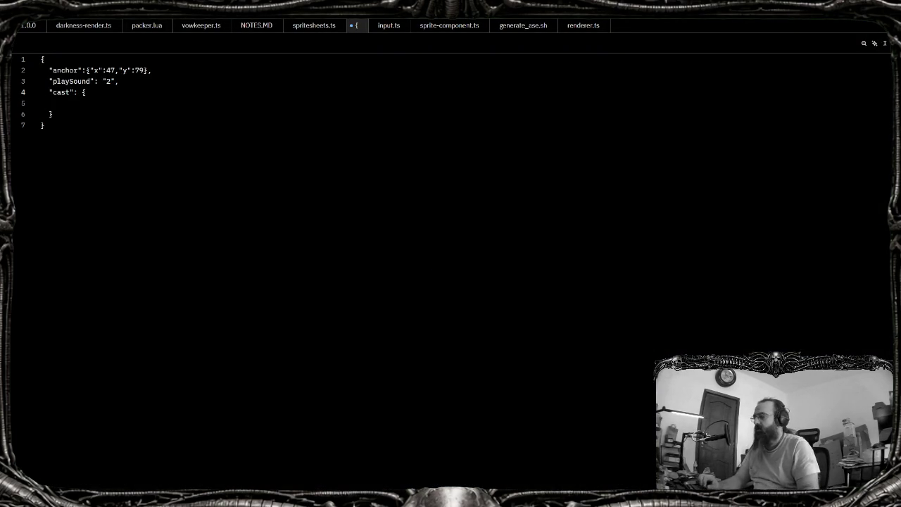
key(ctrl+shift+p)
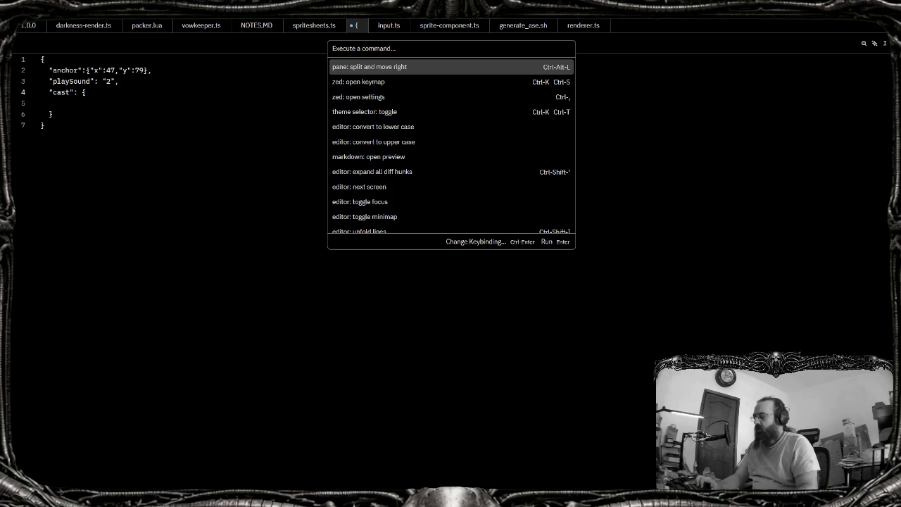
text(lan)
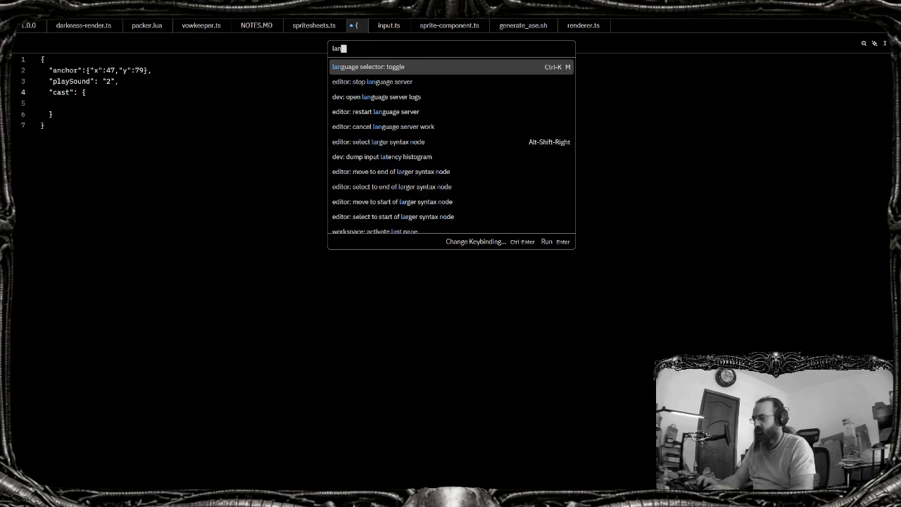
text(gua)
key(Down)
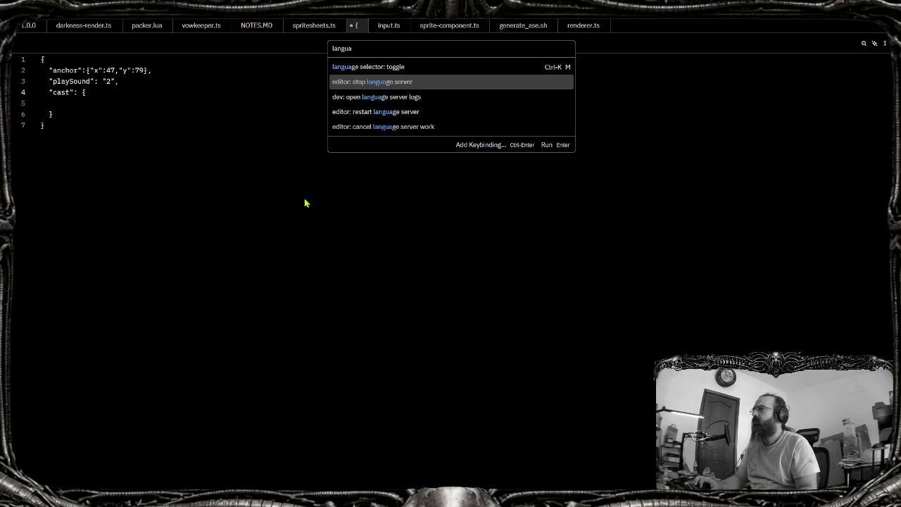
key(Up)
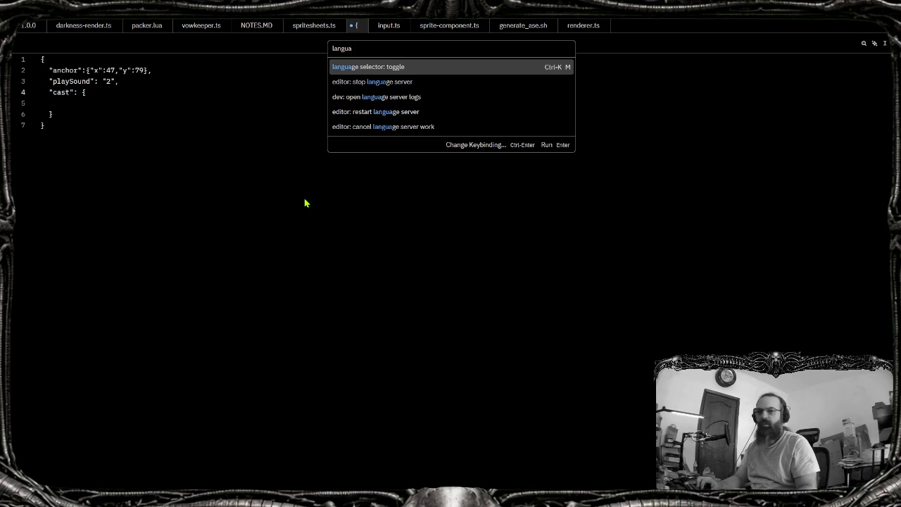
key(Return)
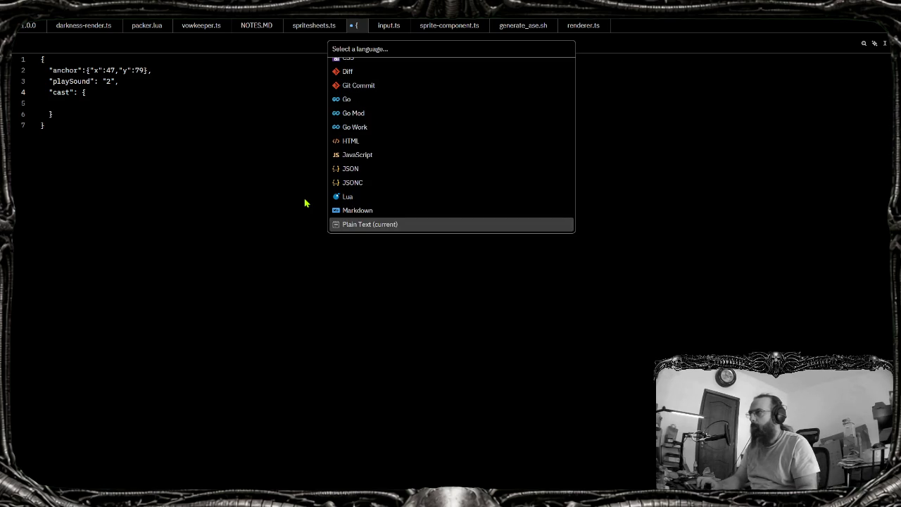
key(Up)
key(Up)
key(Up)
key(Up)
key(Return)
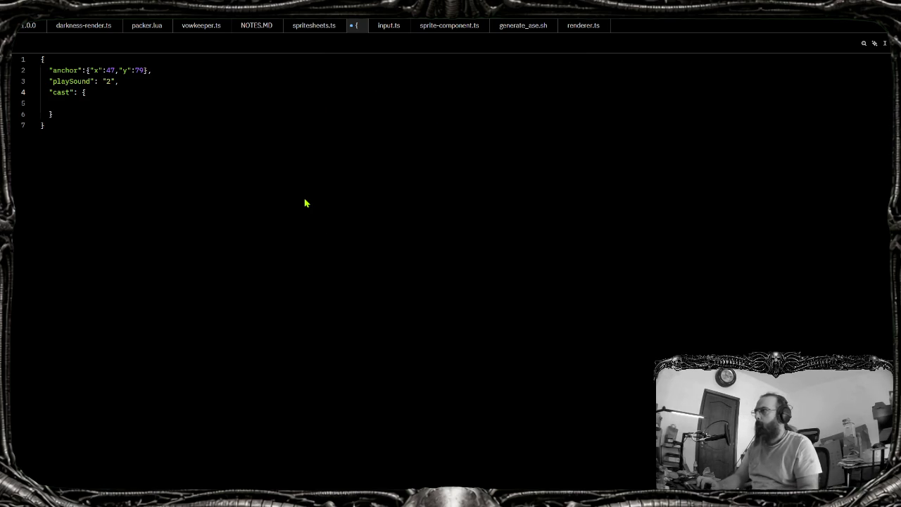
Add "spell": "fireball" inside the cast object
key(Down)
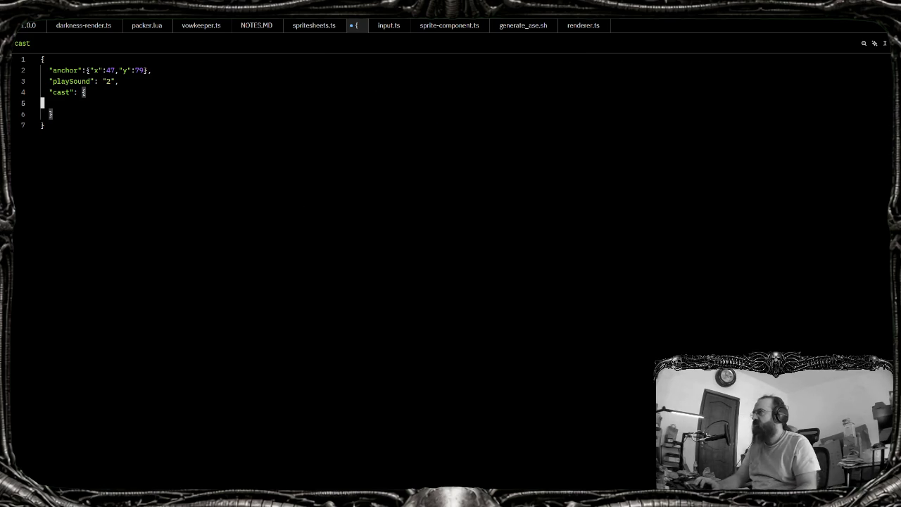
key(Tab)
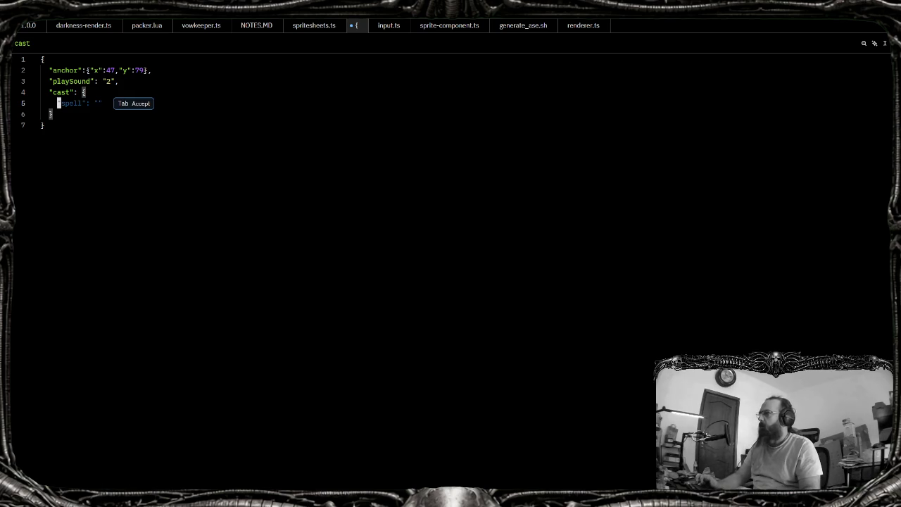
key(Tab)
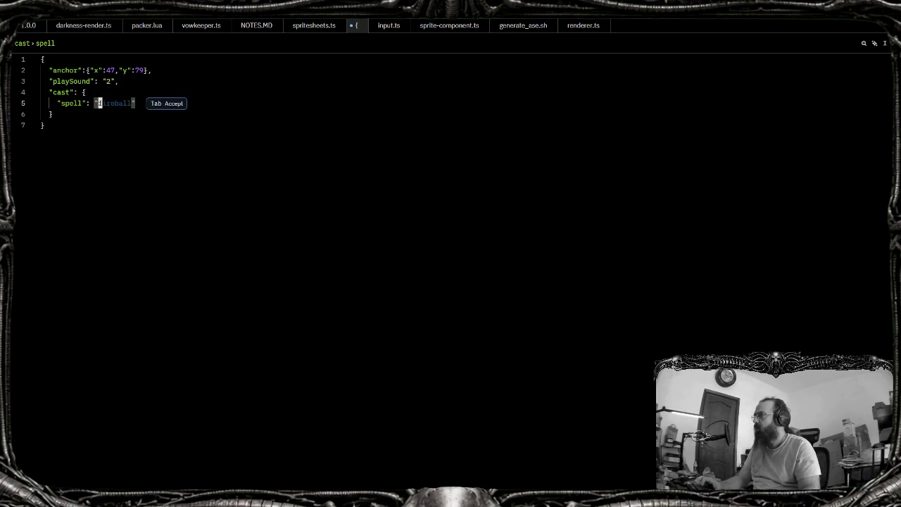
key(Tab)
key(Right)
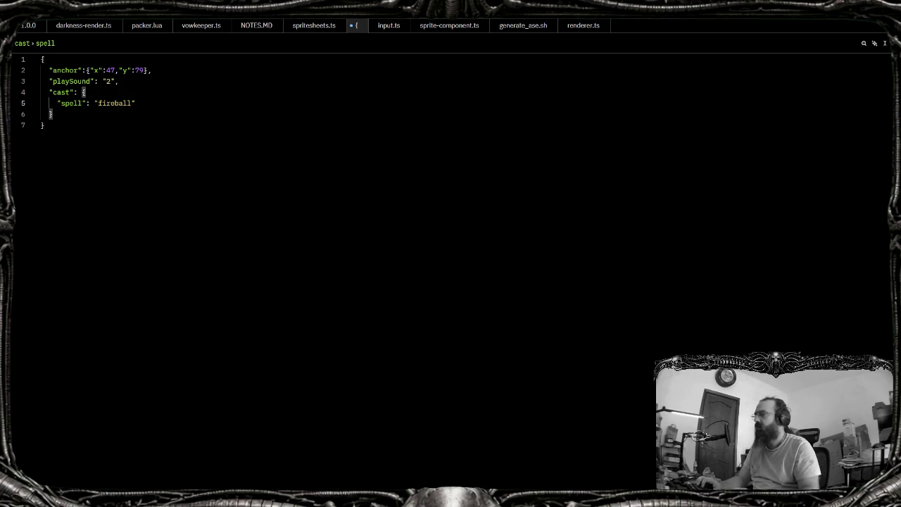